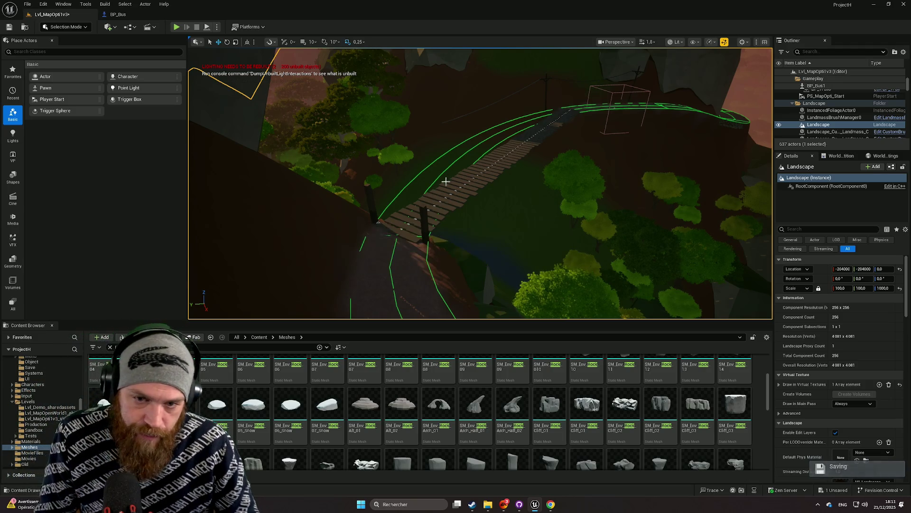
# Step: Fly the viewport along the rope bridge, tree canopy and cliffs to a close view of the road
pyautogui.moveTo(432, 194)
pyautogui.mouseDown()
pyautogui.moveTo(430, 157)
pyautogui.moveTo(436, 185)
pyautogui.moveTo(422, 165)
pyautogui.moveTo(412, 192)
pyautogui.mouseUp()
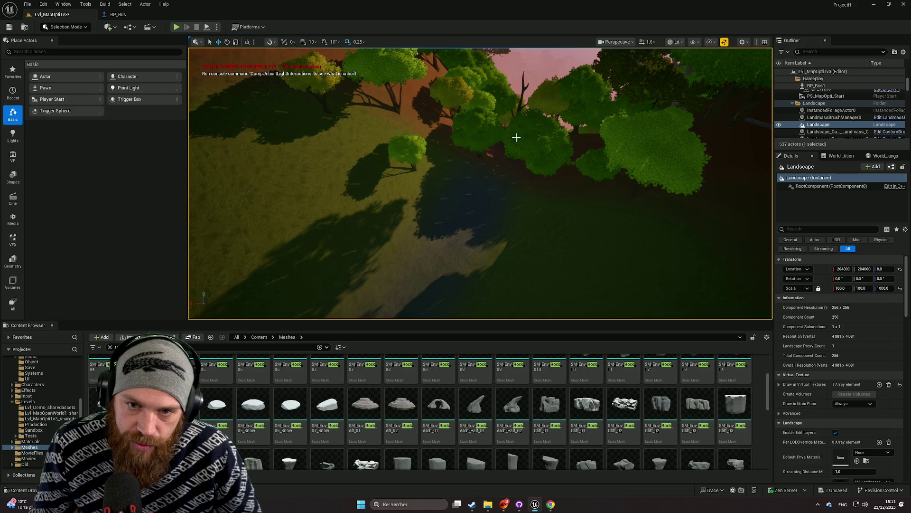
pyautogui.moveTo(581, 167); pyautogui.dragTo(582, 167)
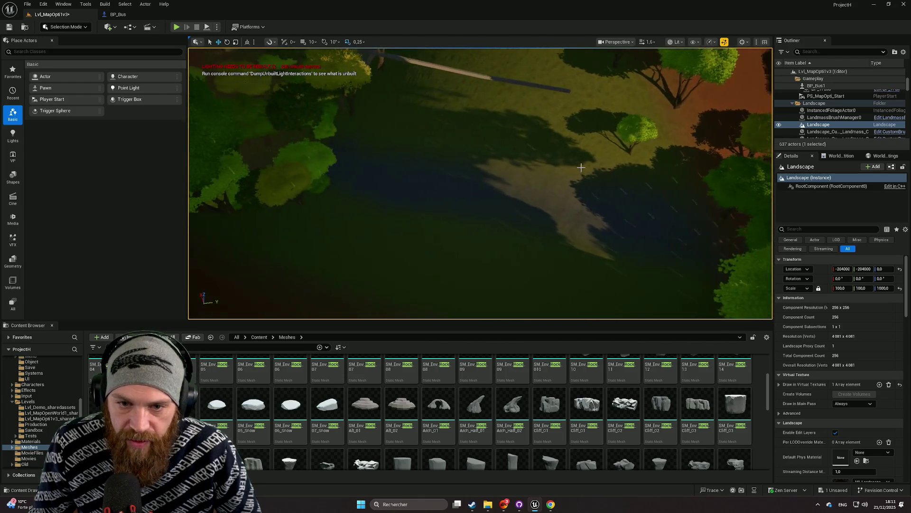
pyautogui.moveTo(673, 149); pyautogui.dragTo(672, 149)
pyautogui.moveTo(539, 193); pyautogui.dragTo(540, 193)
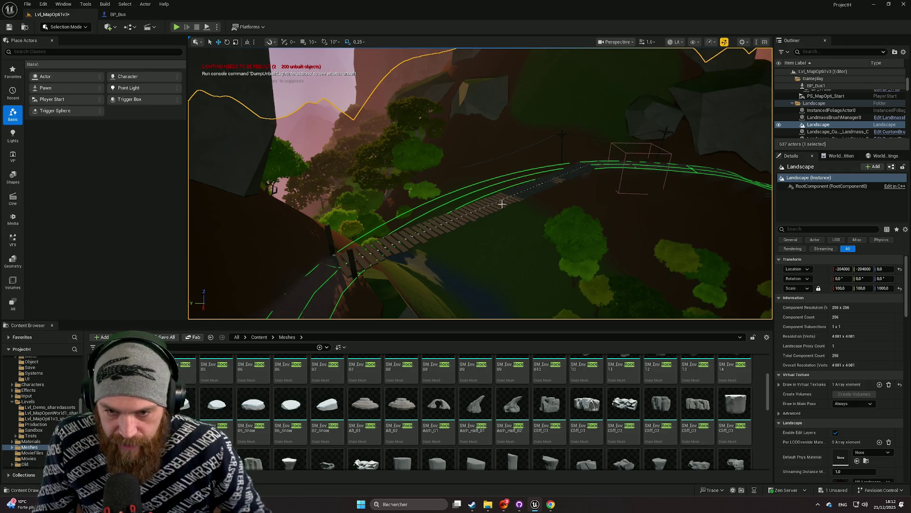
pyautogui.scroll(3, 502, 203)
pyautogui.press('s')
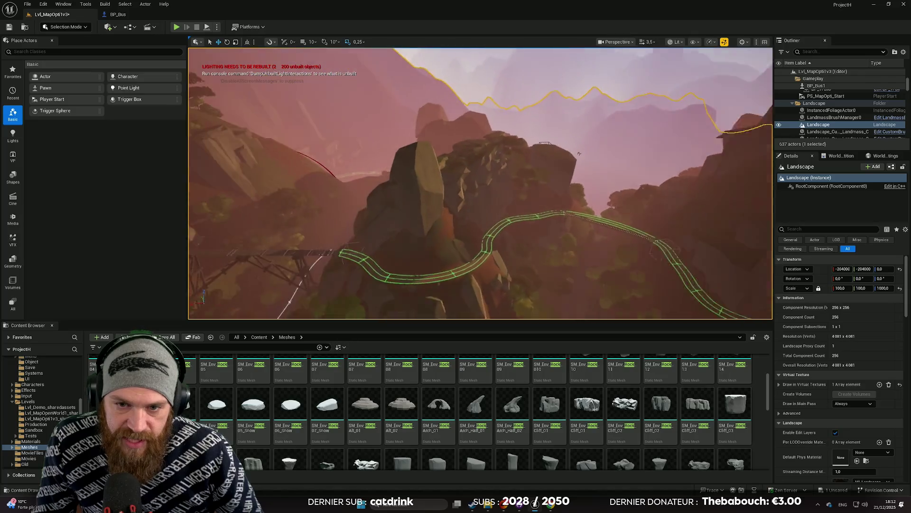
pyautogui.scroll(-1, 481, 184)
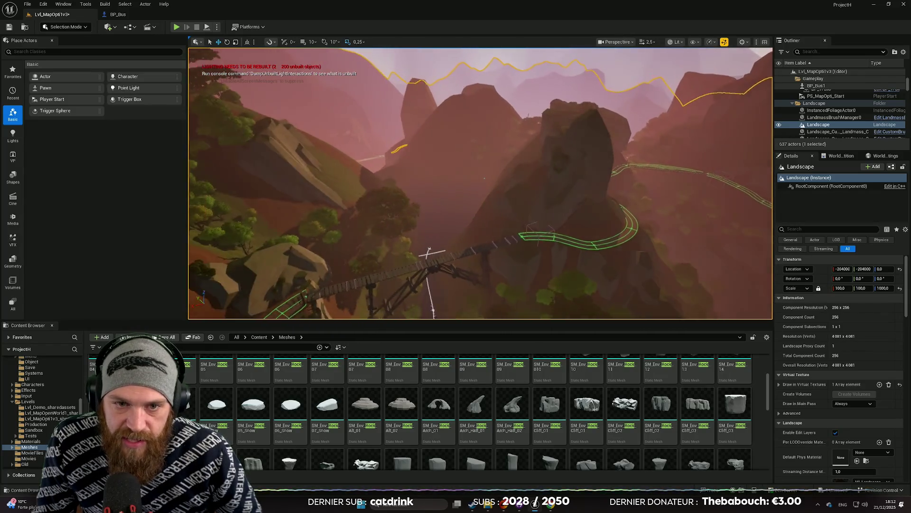
pyautogui.scroll(1, 480, 184)
pyautogui.press('w')
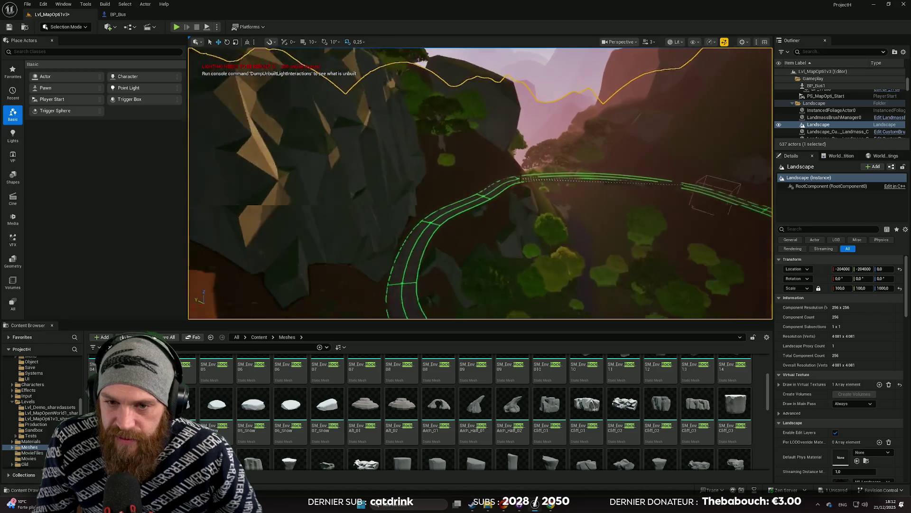
pyautogui.scroll(-1, 480, 184)
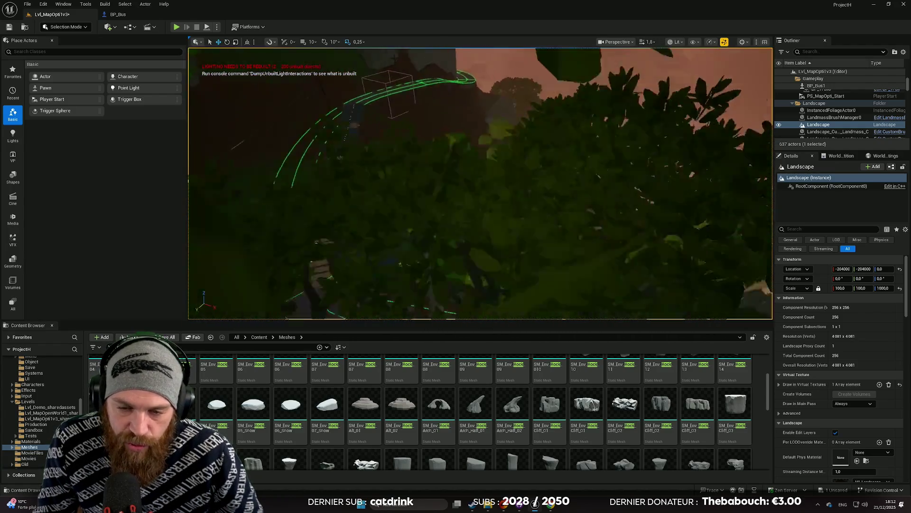
pyautogui.scroll(-5, 481, 183)
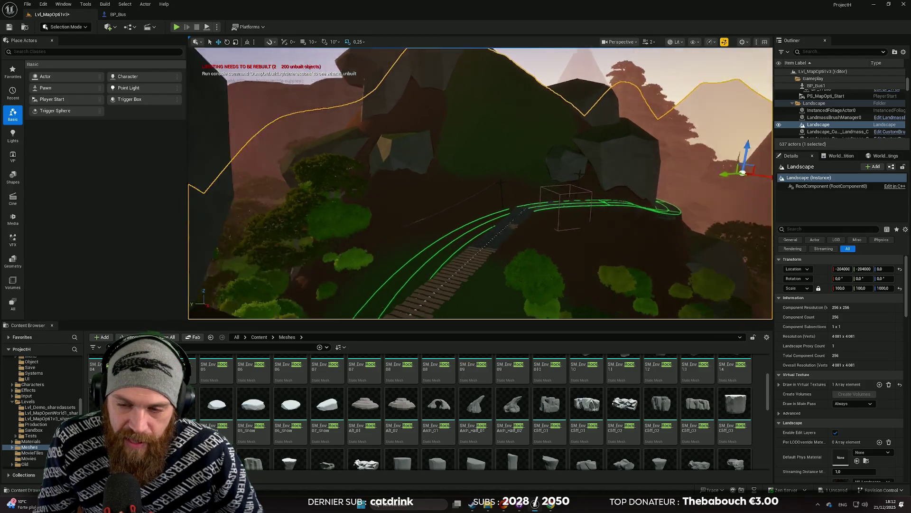
pyautogui.scroll(-5, 481, 183)
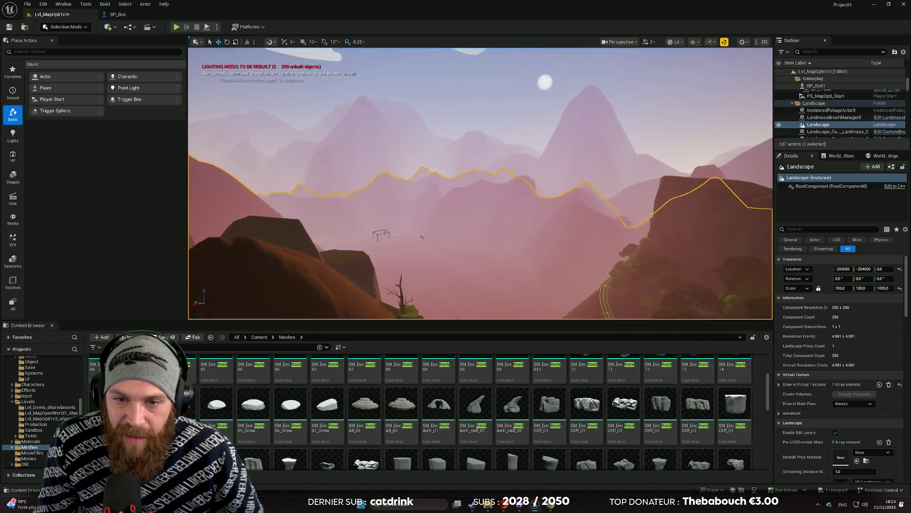
pyautogui.moveTo(497, 202); pyautogui.dragTo(497, 205)
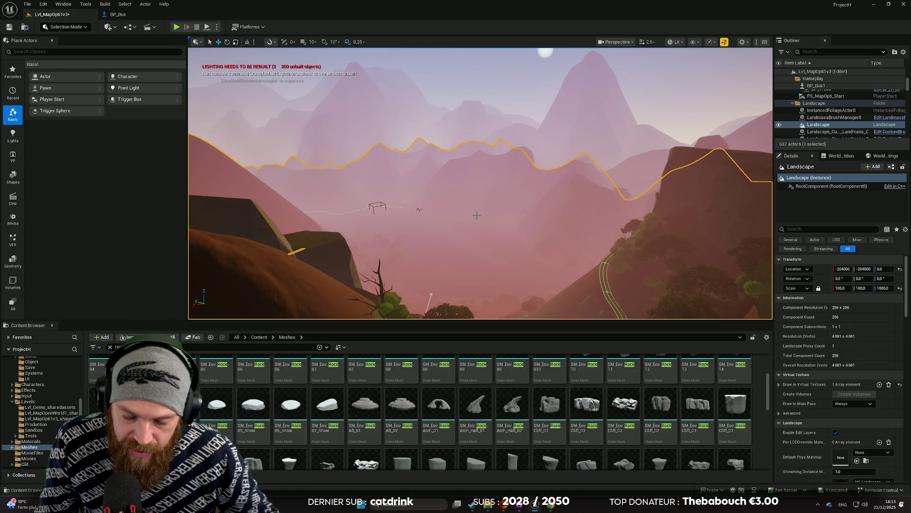
pyautogui.moveTo(477, 216); pyautogui.dragTo(476, 215)
pyautogui.scroll(1, 476, 216)
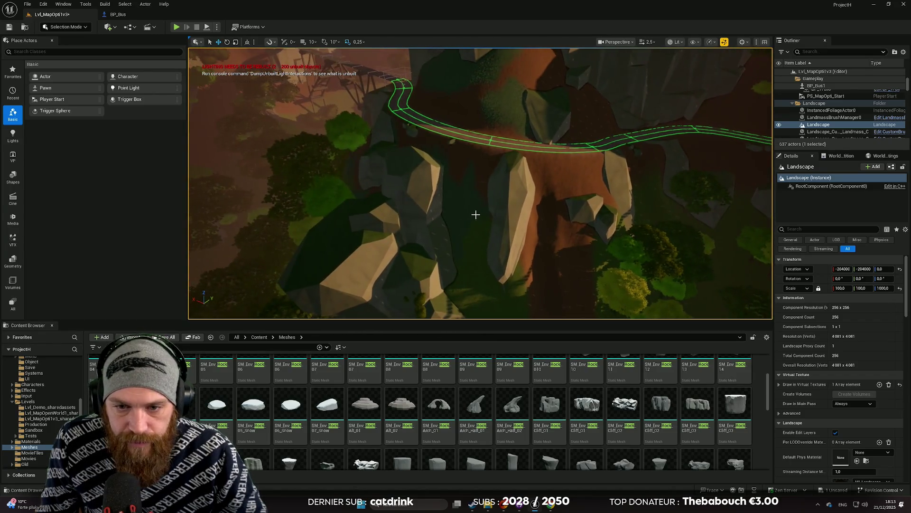
# Step: Switch to Landscape mode and fly into the canyon above the spline road
pyautogui.click(64, 27)
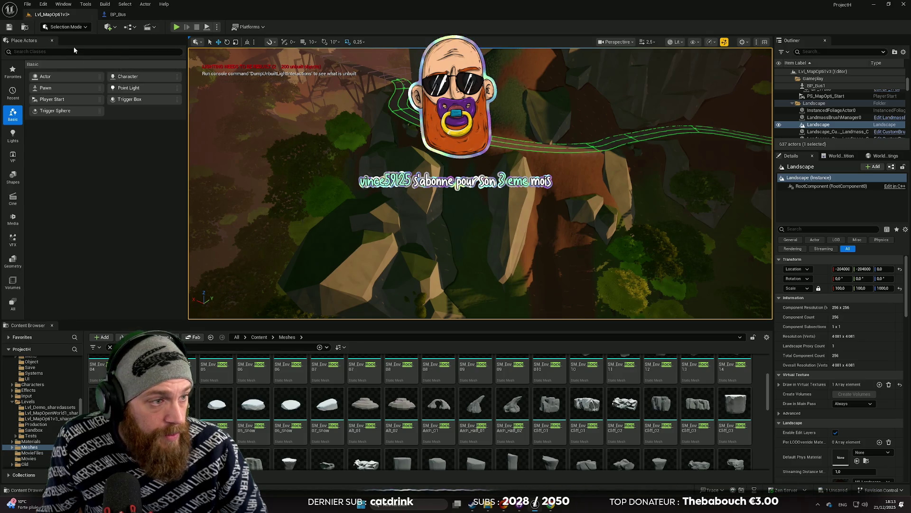
pyautogui.click(73, 46)
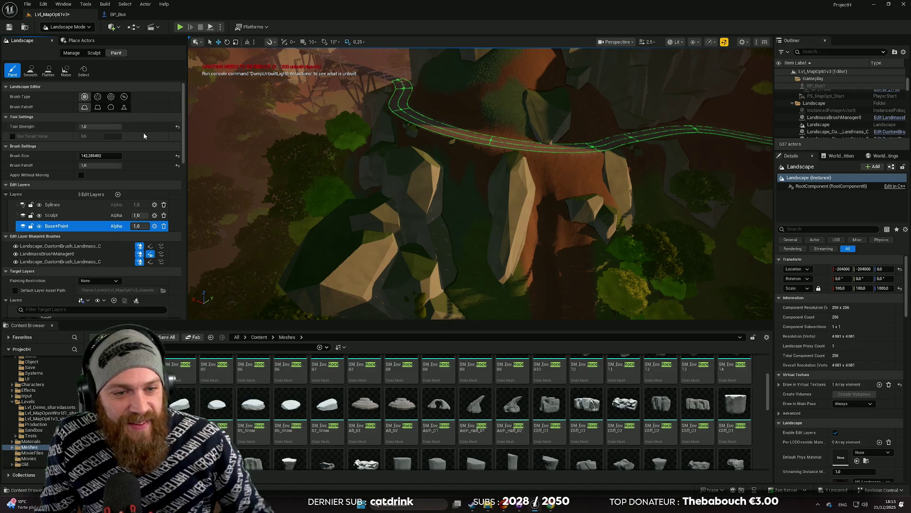
pyautogui.scroll(-1, 436, 158)
pyautogui.press('w')
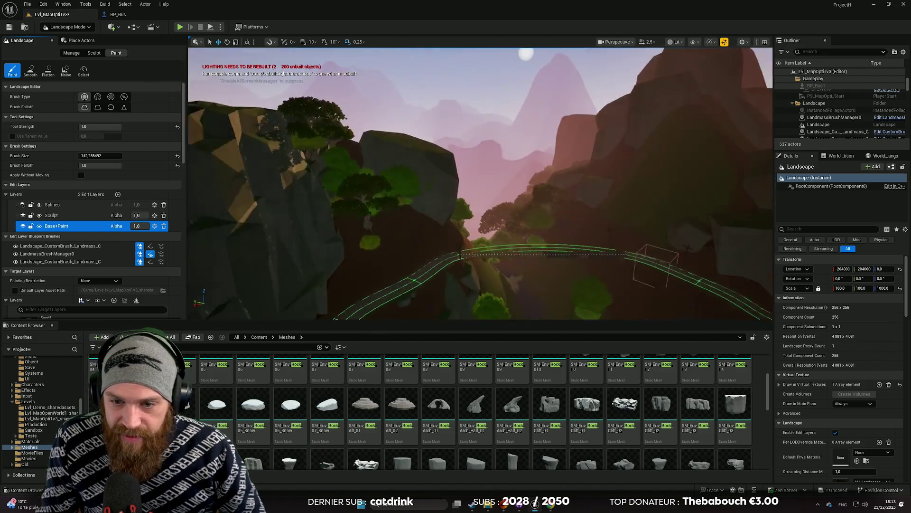
pyautogui.scroll(4, 481, 184)
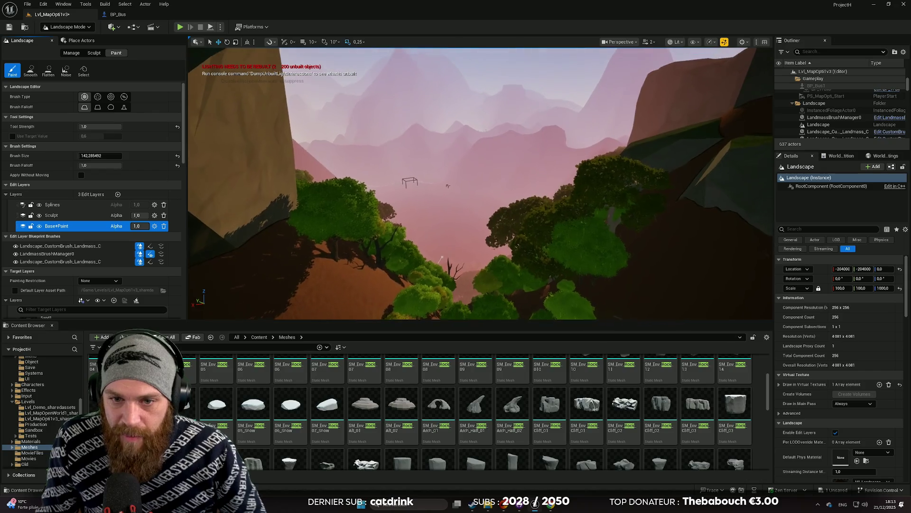
pyautogui.scroll(2, 481, 184)
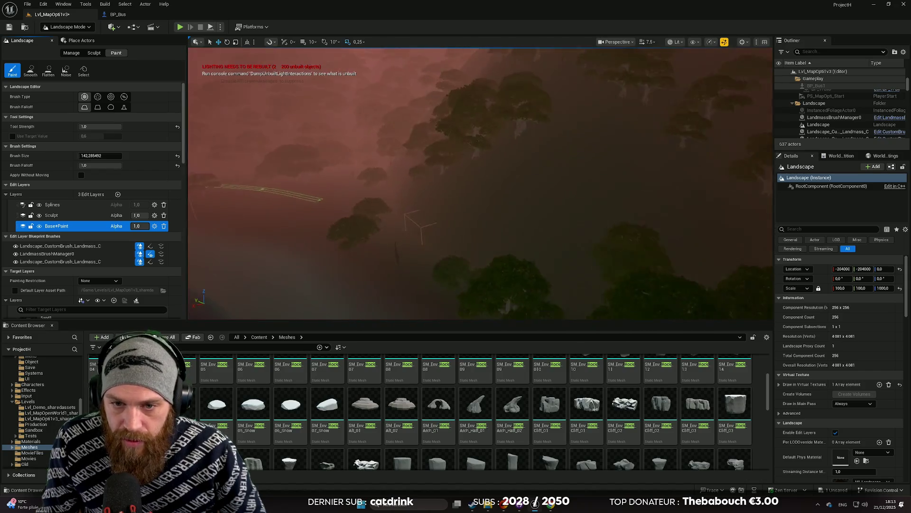
pyautogui.scroll(-1, 481, 183)
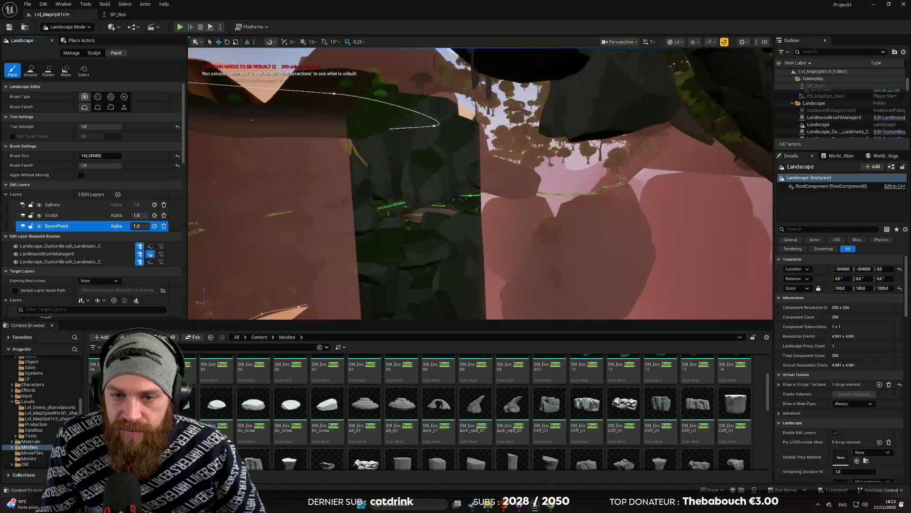
pyautogui.scroll(-1, 480, 183)
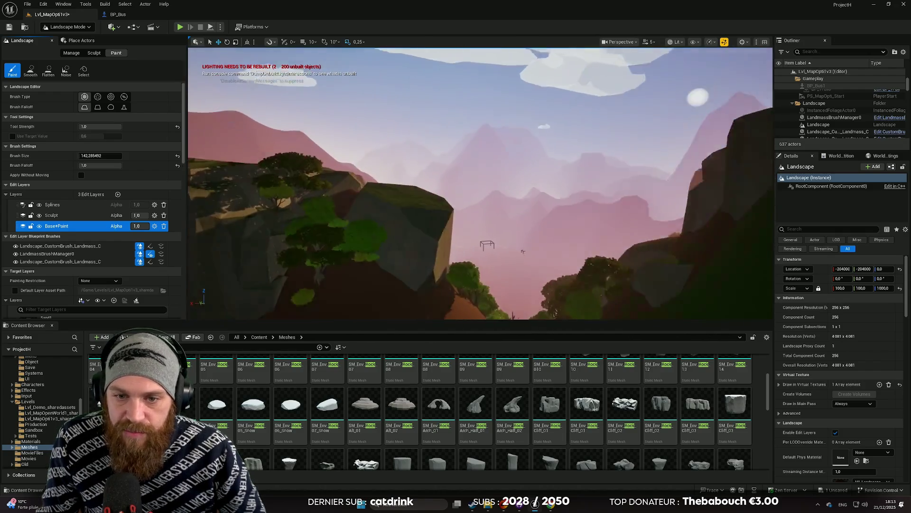
pyautogui.scroll(-2, 450, 164)
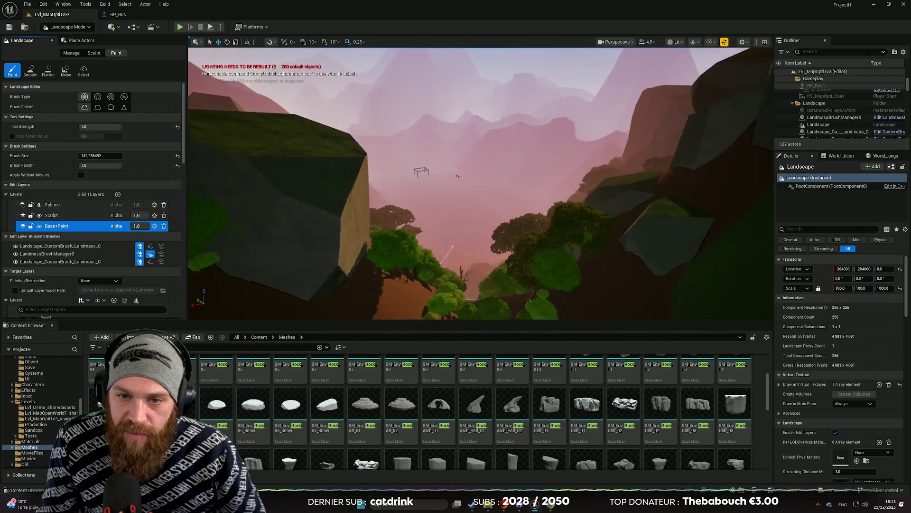
pyautogui.press('w')
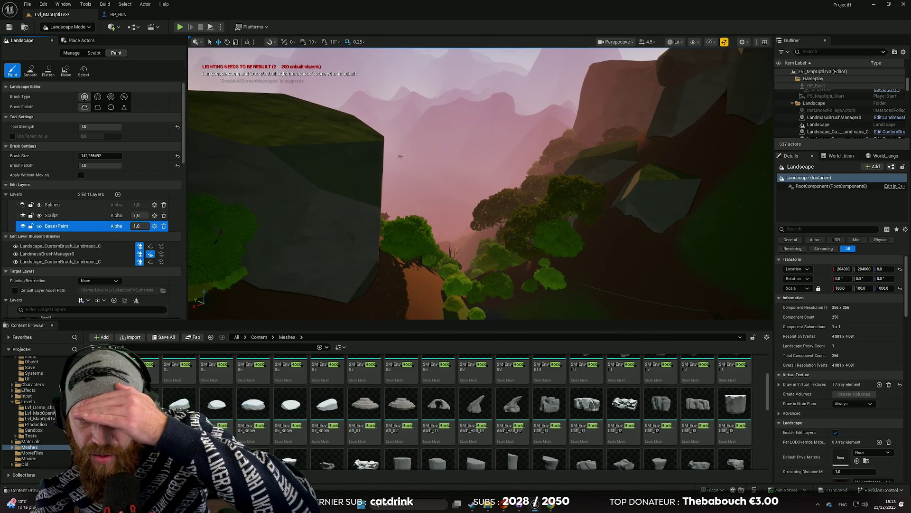
pyautogui.press('w')
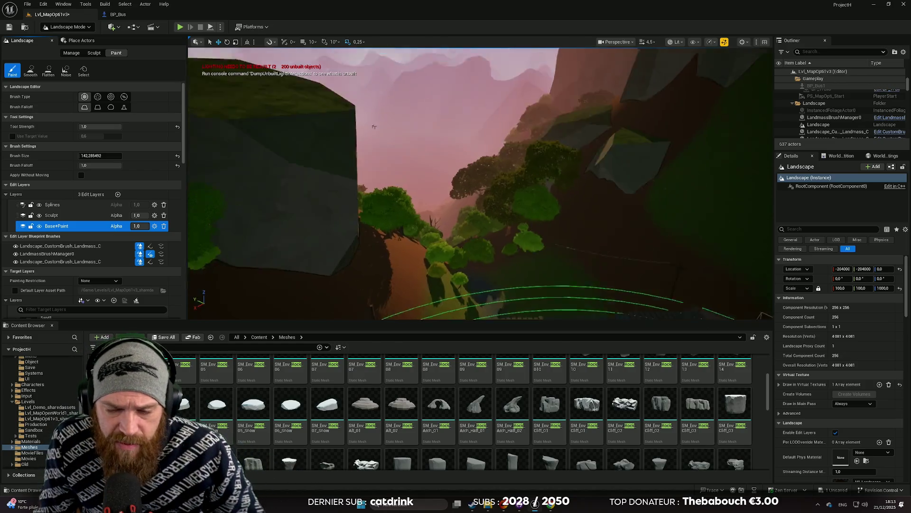
pyautogui.press('w')
pyautogui.scroll(-3, 480, 183)
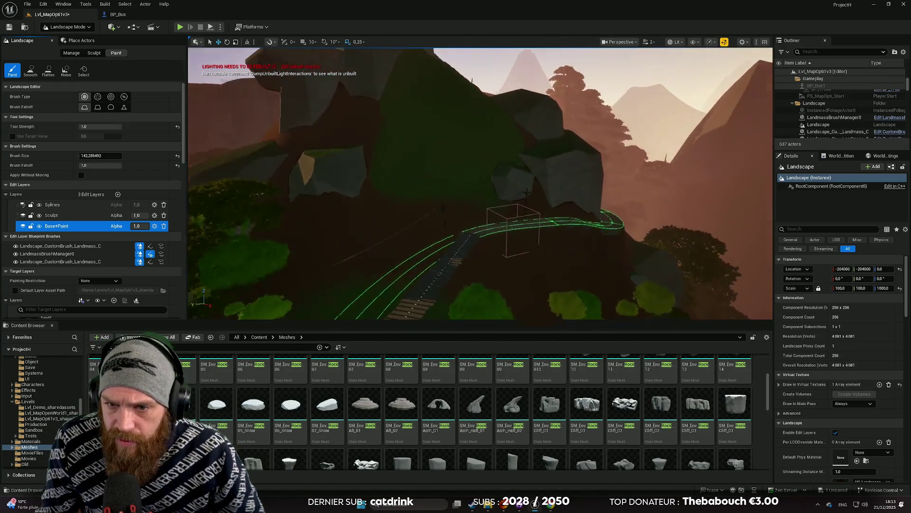
pyautogui.press('w')
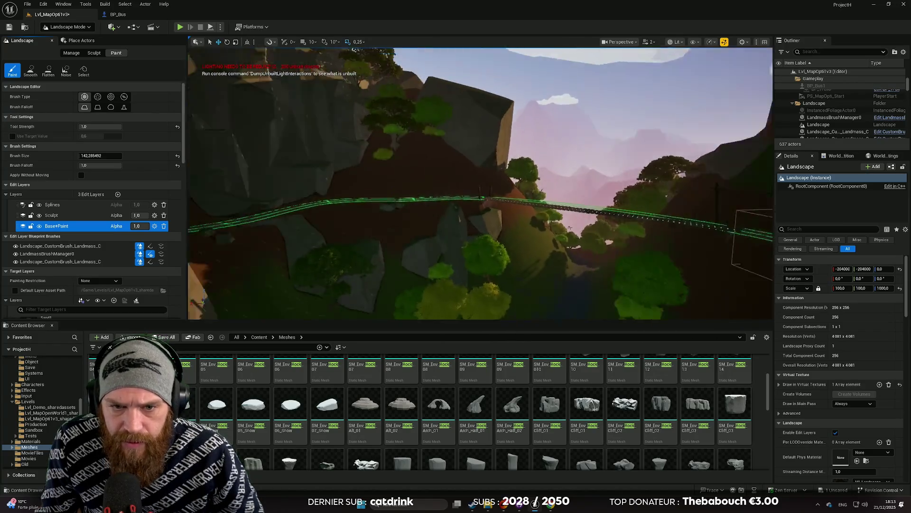
pyautogui.press('w')
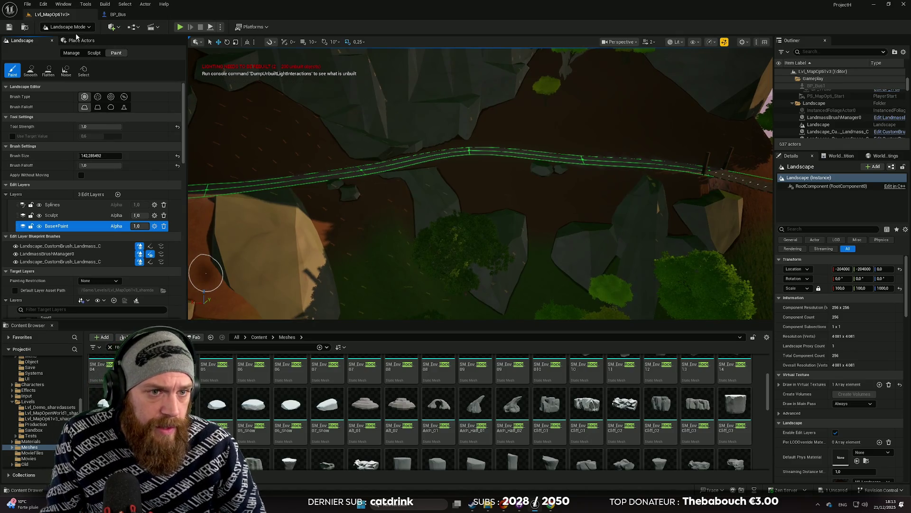
pyautogui.click(75, 28)
pyautogui.click(75, 28)
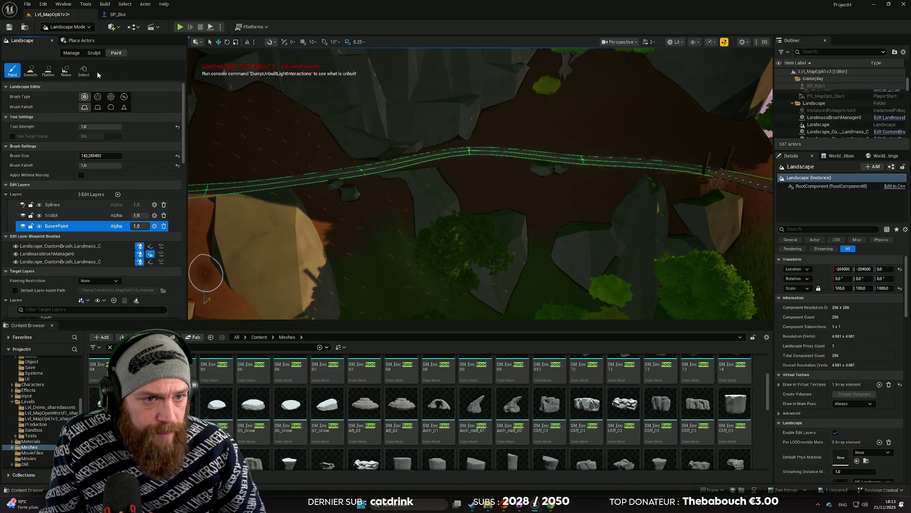
pyautogui.scroll(-3, 92, 242)
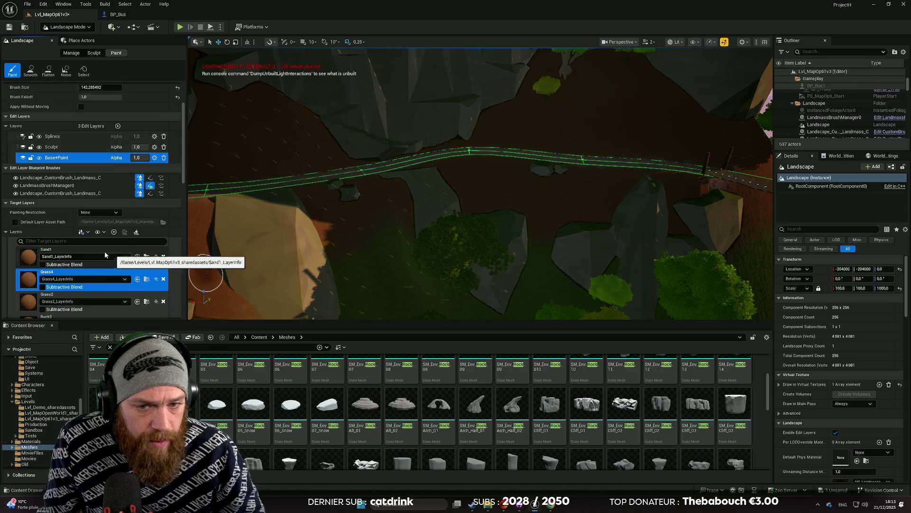
pyautogui.scroll(-3, 475, 190)
pyautogui.scroll(6, 503, 209)
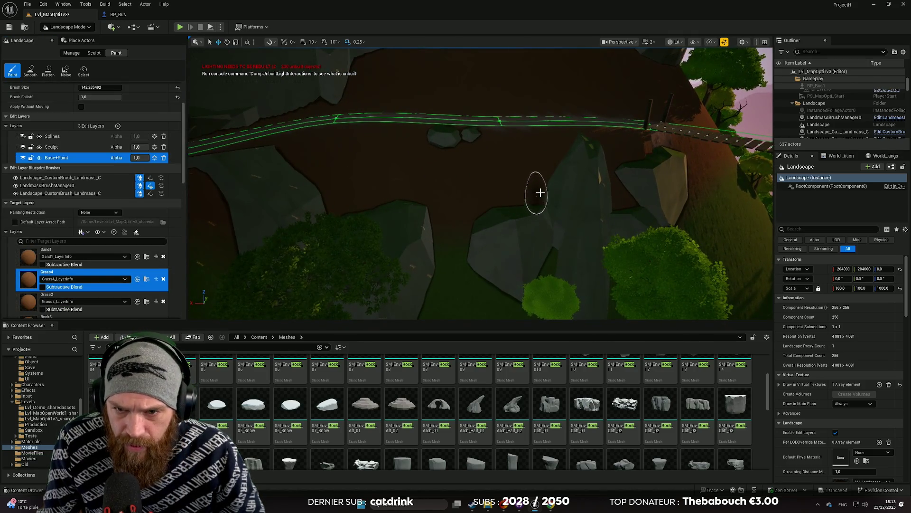
pyautogui.click(541, 190)
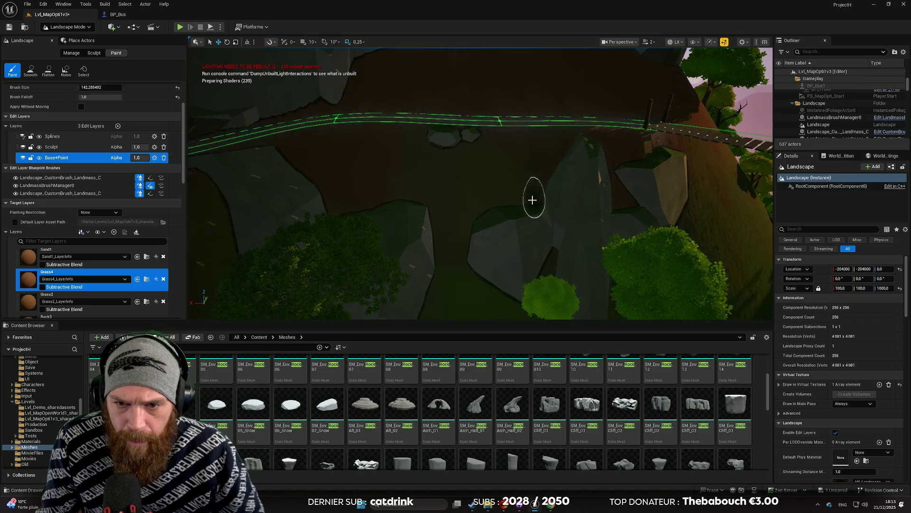
pyautogui.scroll(2, 532, 199)
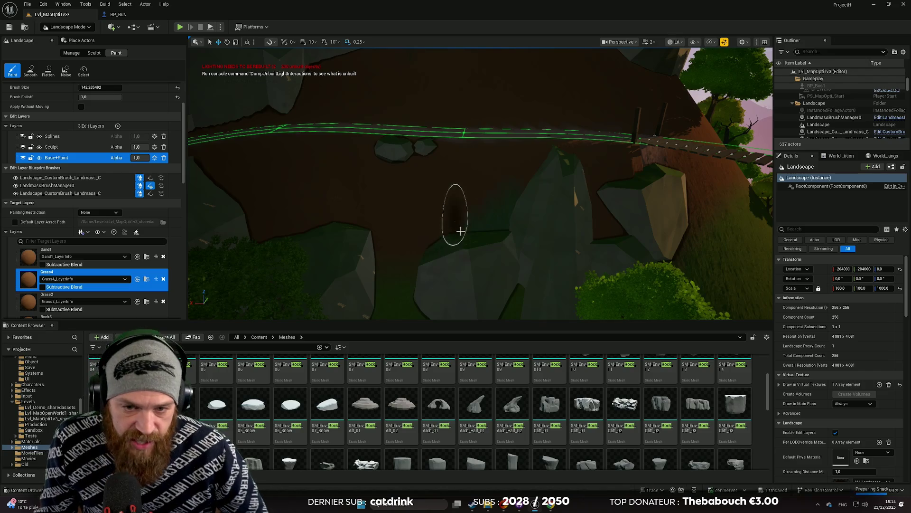
pyautogui.scroll(5, 462, 234)
pyautogui.scroll(3, 468, 234)
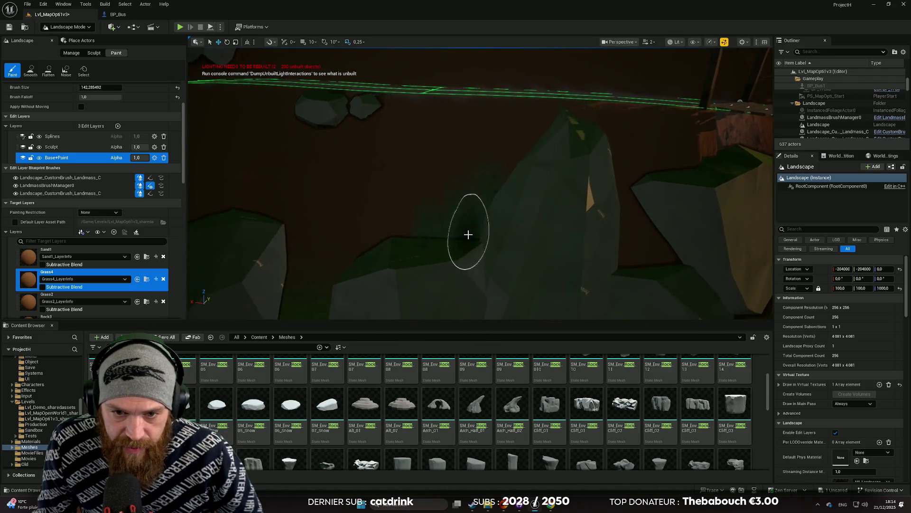
pyautogui.scroll(-2, 485, 230)
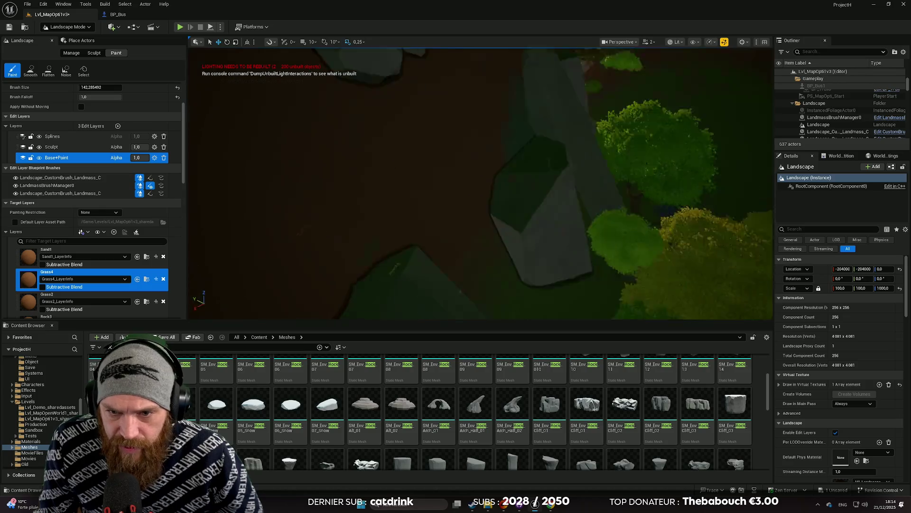
pyautogui.scroll(3, 448, 207)
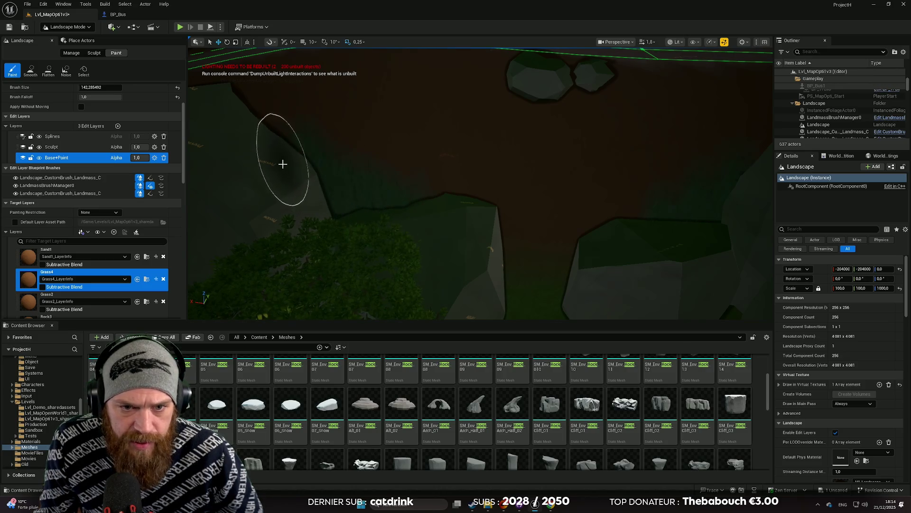
pyautogui.scroll(-3, 327, 183)
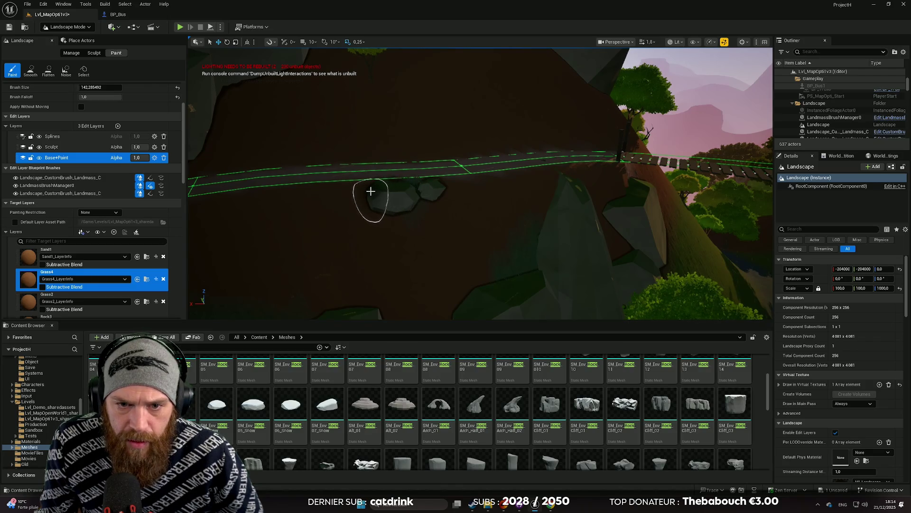
# Step: Fly around the canyon and undo the last Landscape Editing: Paint stroke below the road
pyautogui.scroll(5, 363, 193)
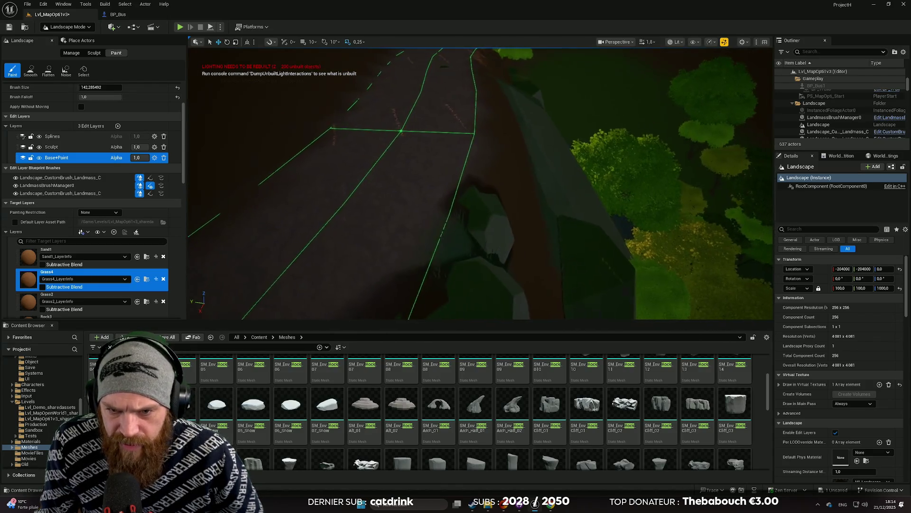
pyautogui.scroll(5, 372, 207)
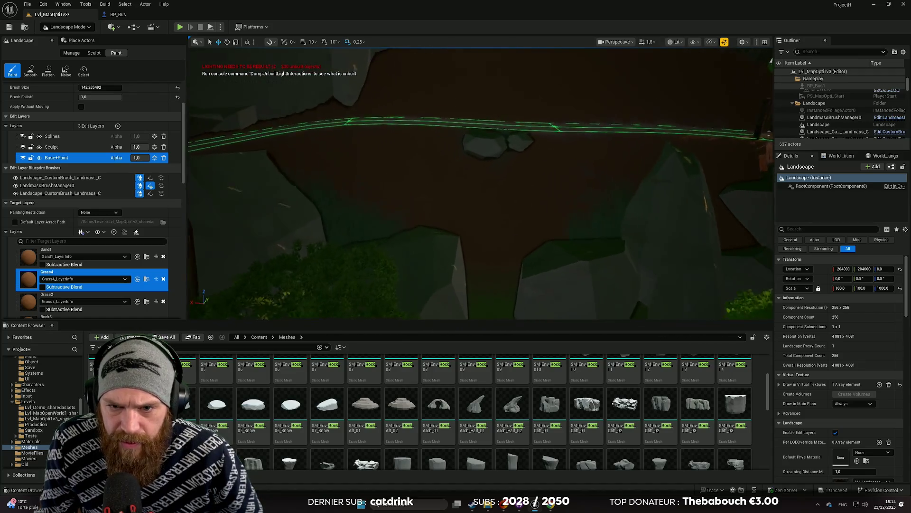
pyautogui.scroll(-5, 372, 207)
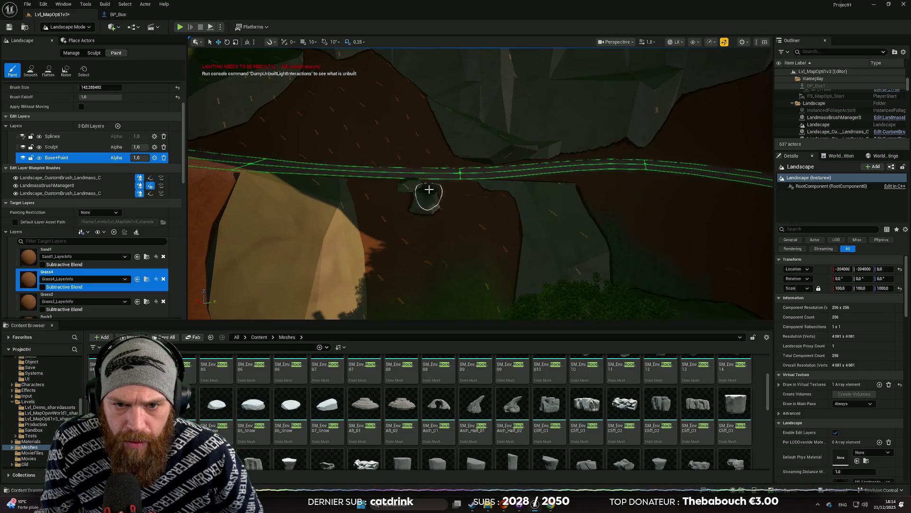
pyautogui.scroll(5, 432, 198)
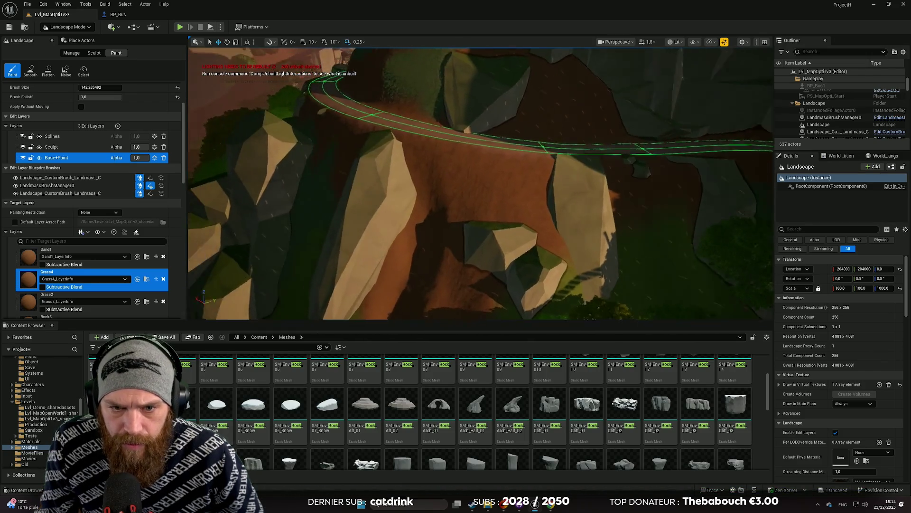
pyautogui.scroll(5, 475, 226)
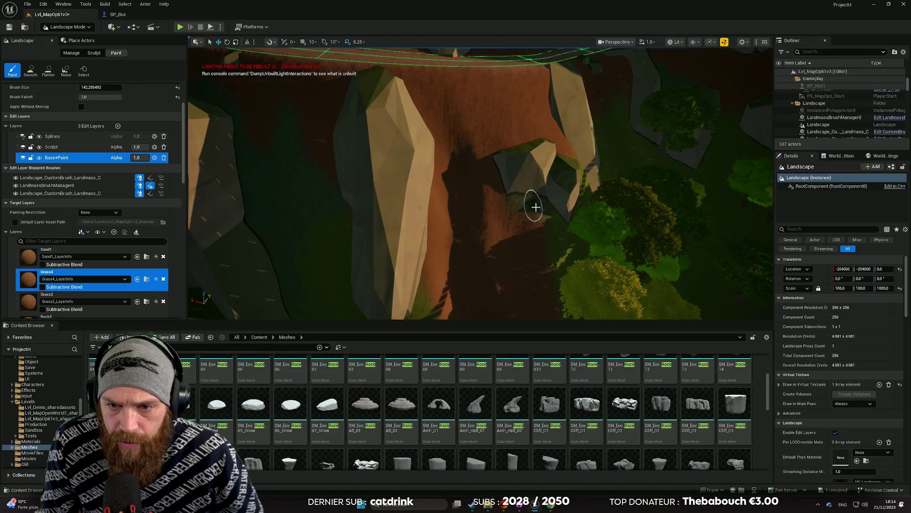
pyautogui.scroll(5, 552, 225)
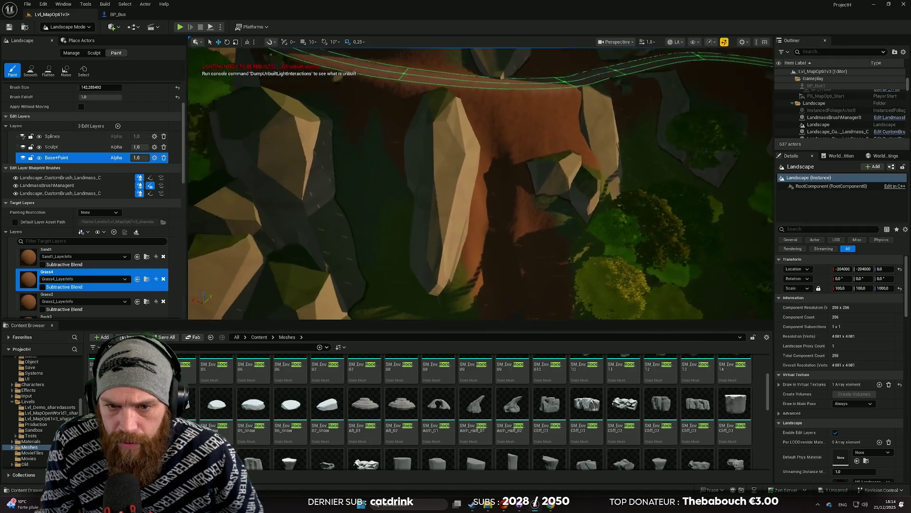
pyautogui.scroll(5, 545, 216)
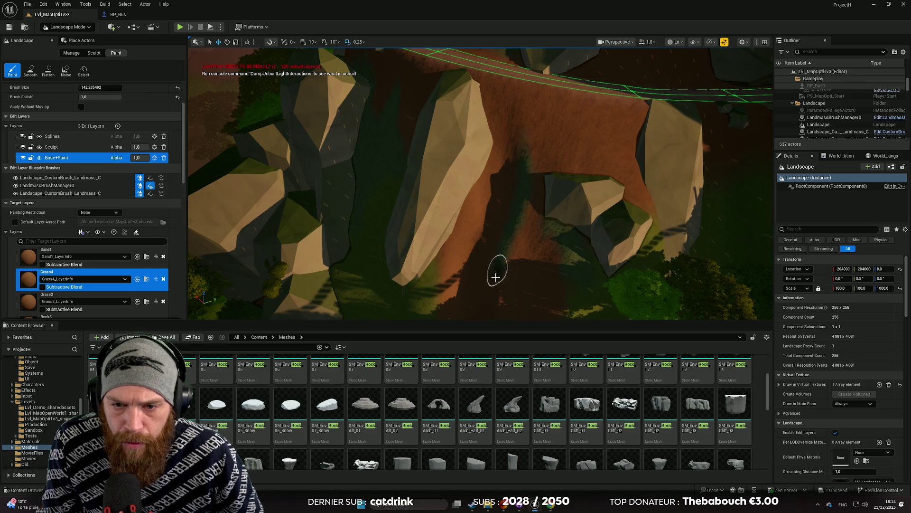
pyautogui.scroll(-5, 496, 277)
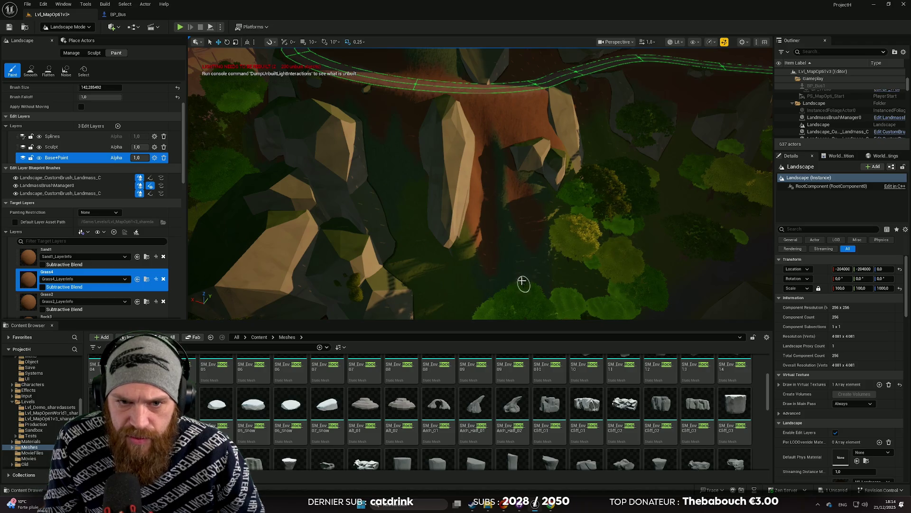
pyautogui.scroll(1, 522, 283)
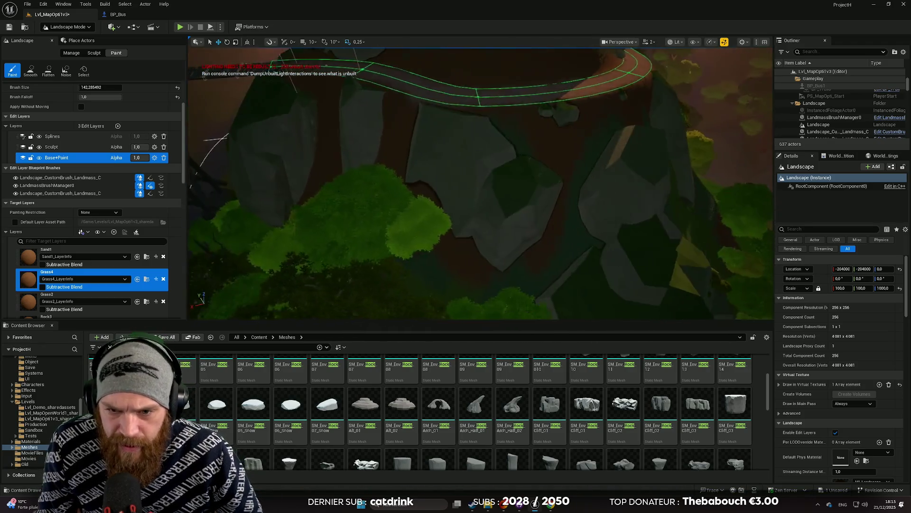
pyautogui.press('s')
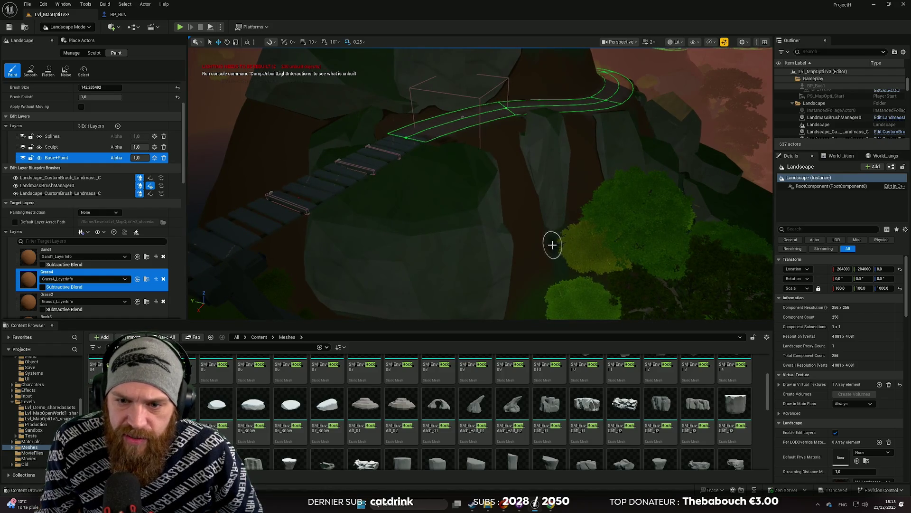
pyautogui.press('w')
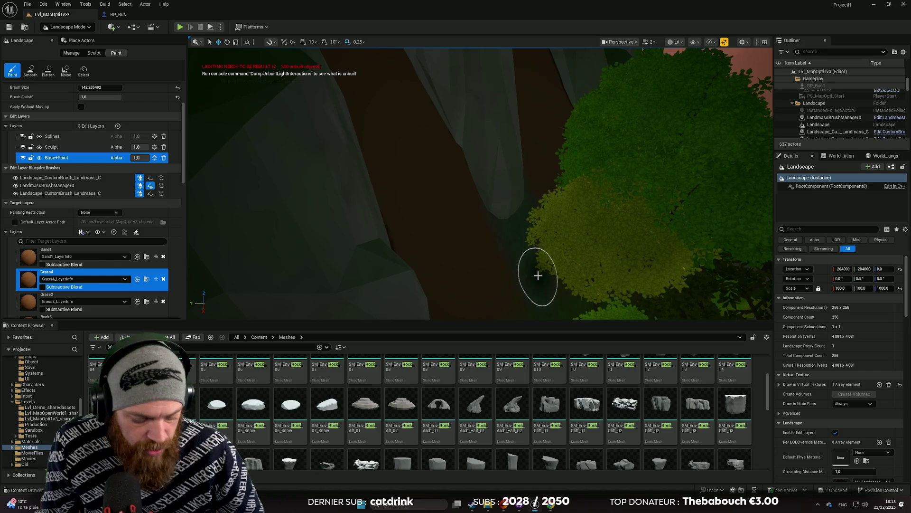
pyautogui.hotkey('ctrl', 'z')
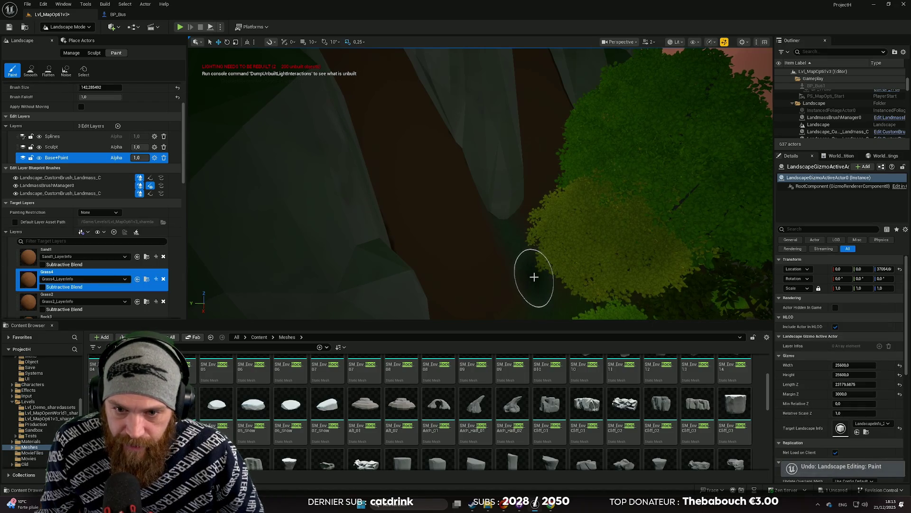
pyautogui.press('s')
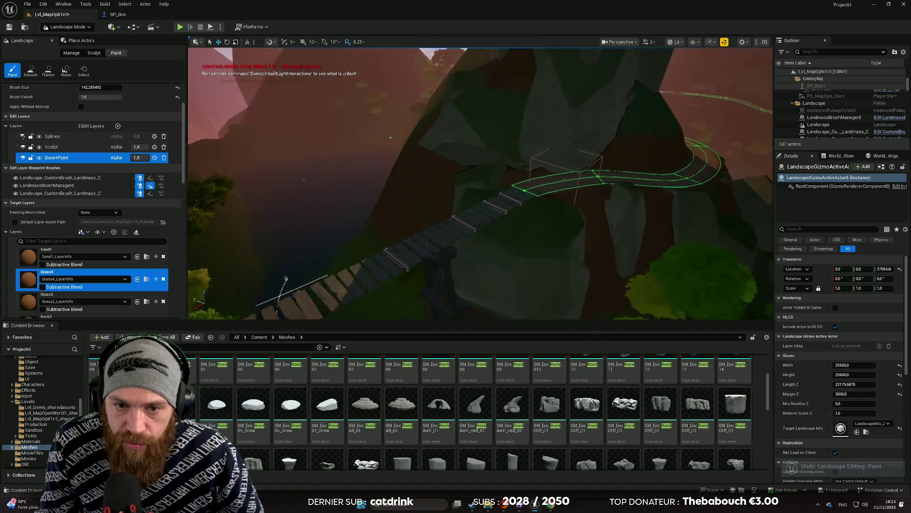
pyautogui.press('w')
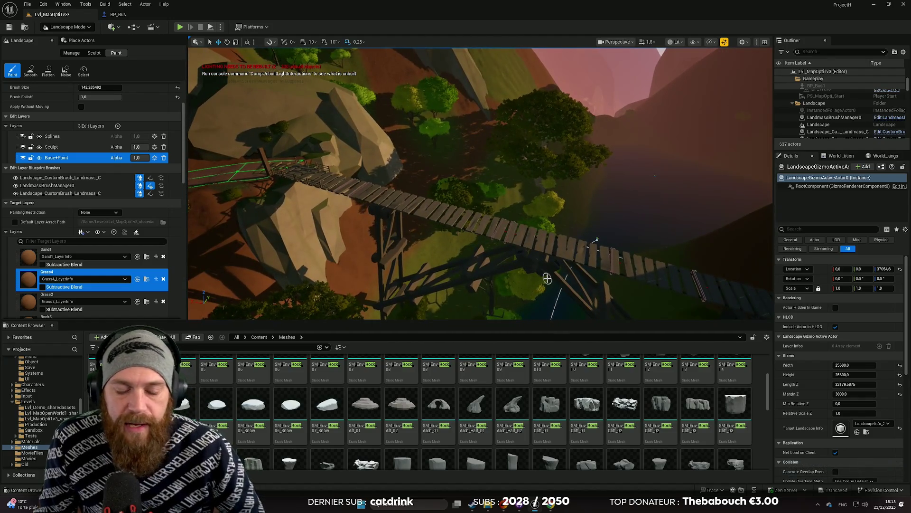
pyautogui.press('w')
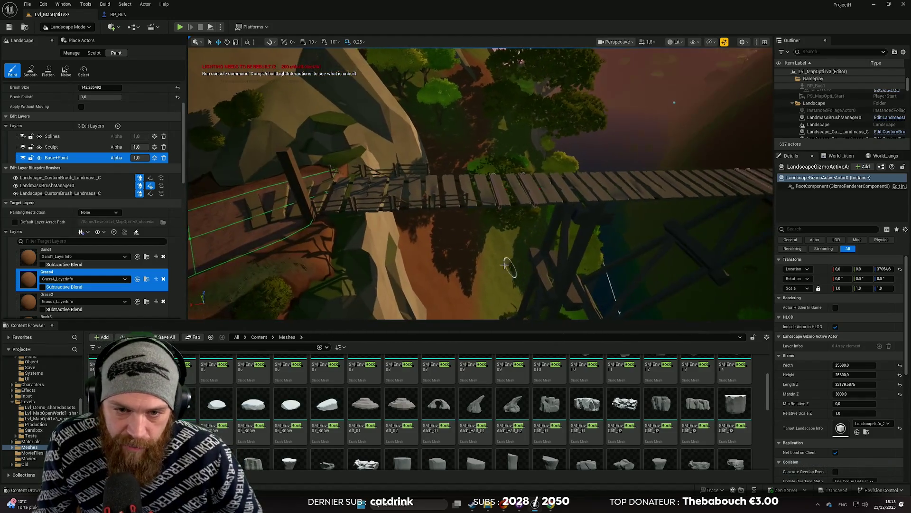
pyautogui.press('w')
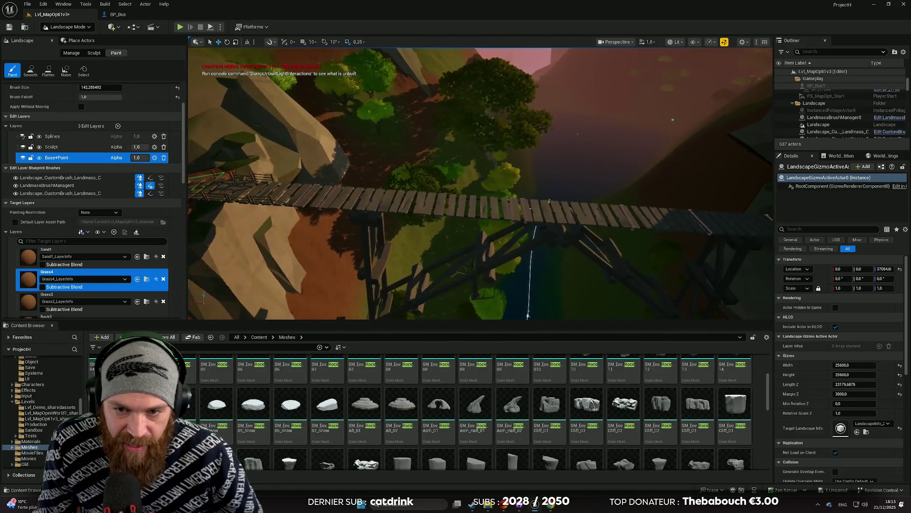
pyautogui.press('w')
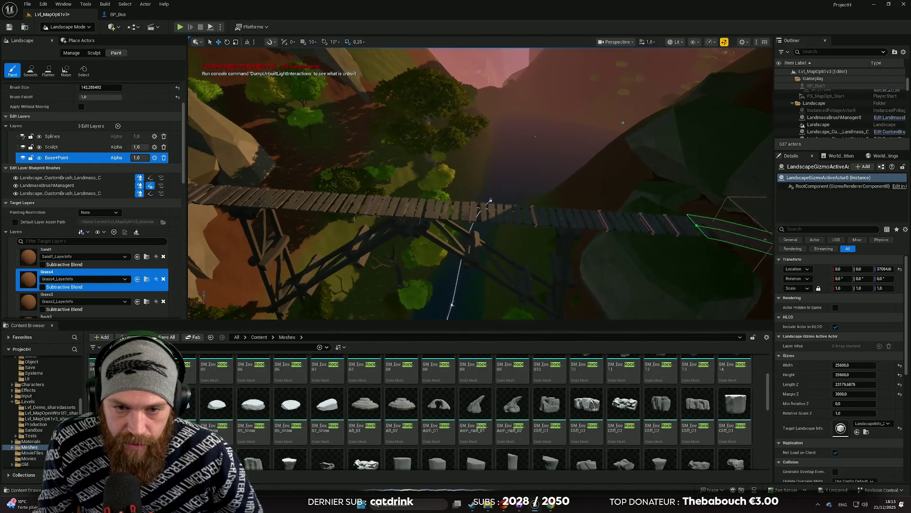
pyautogui.rightClick(591, 271)
pyautogui.write('a')
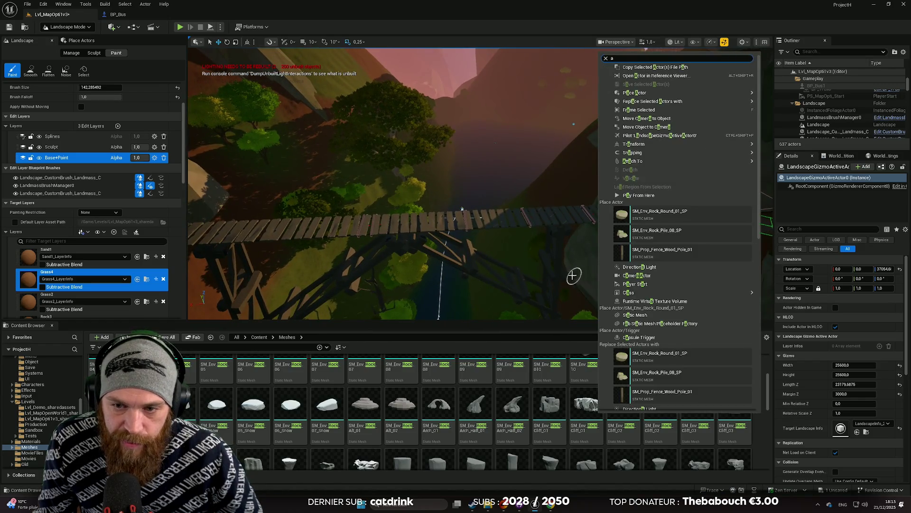
pyautogui.click(573, 276)
pyautogui.press('w')
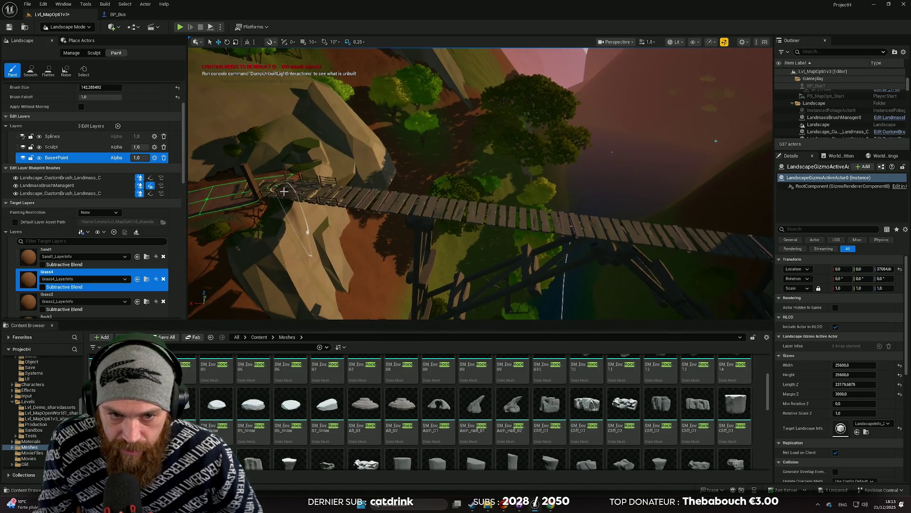
pyautogui.press('s')
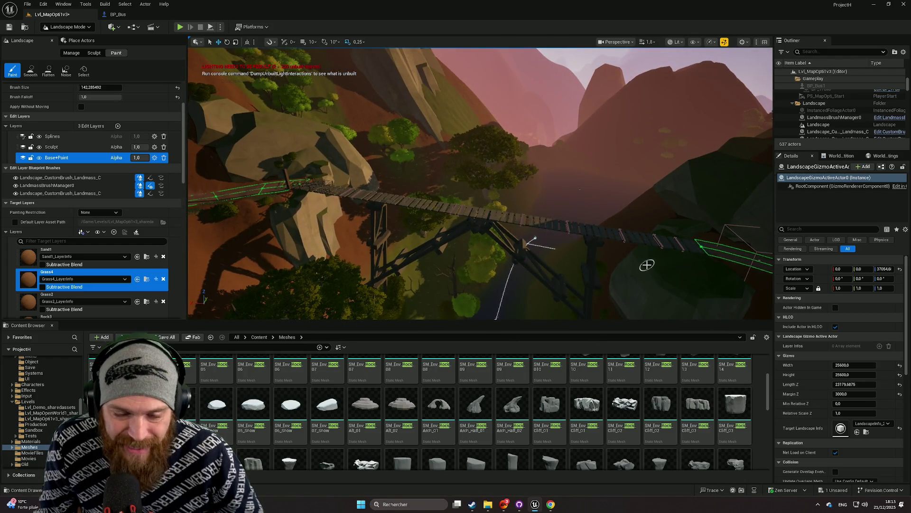
pyautogui.press('w')
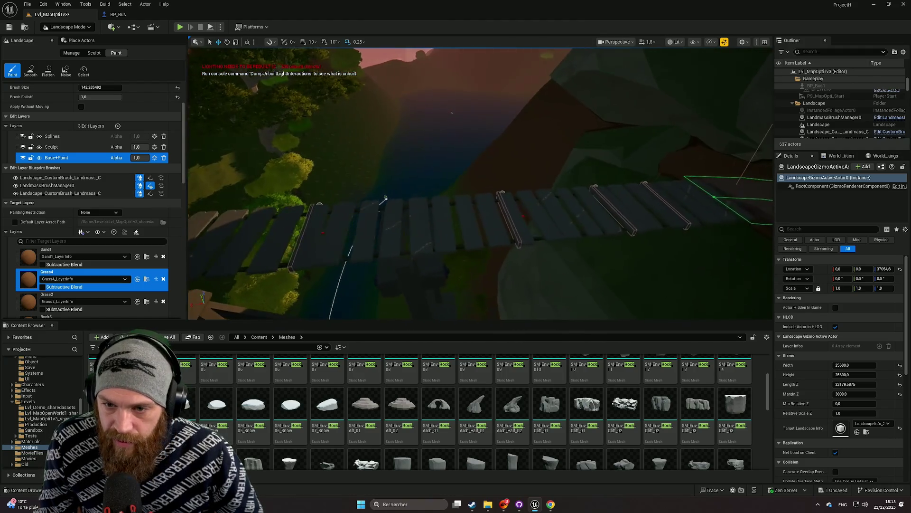
pyautogui.press('s')
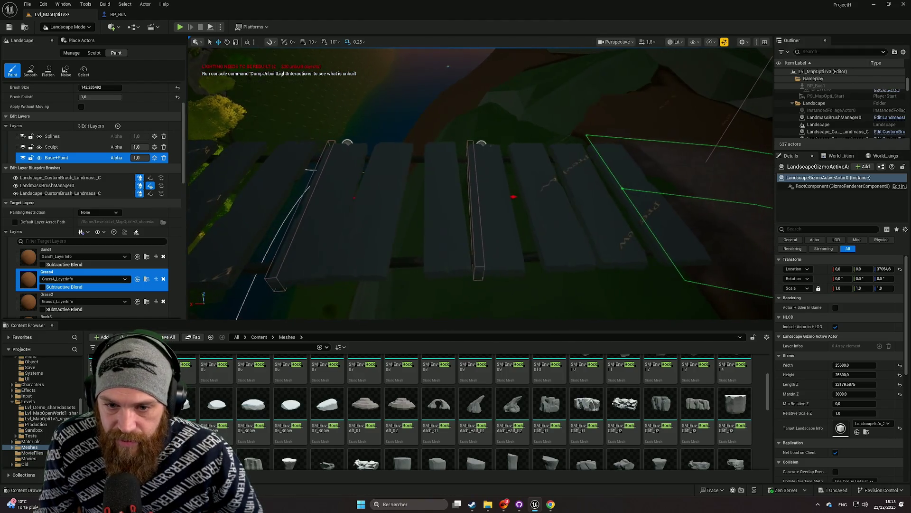
pyautogui.press('a')
pyautogui.press('d')
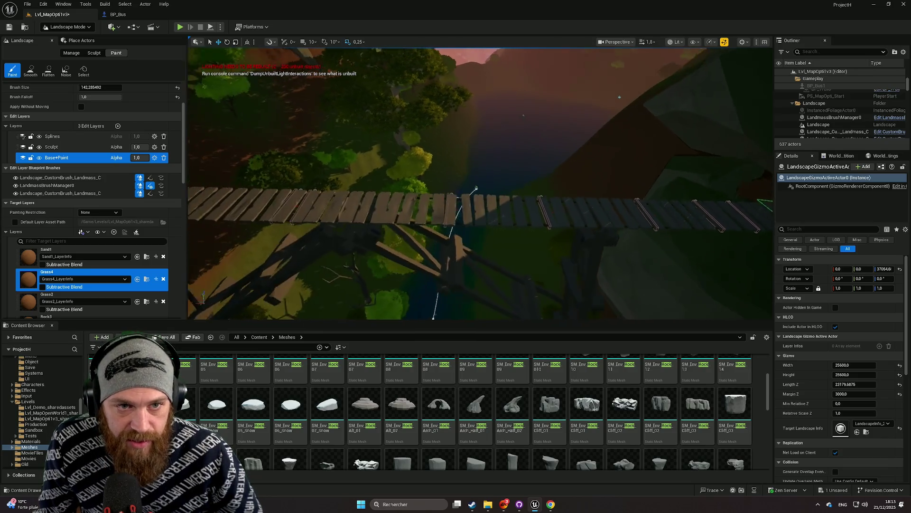
pyautogui.press('w')
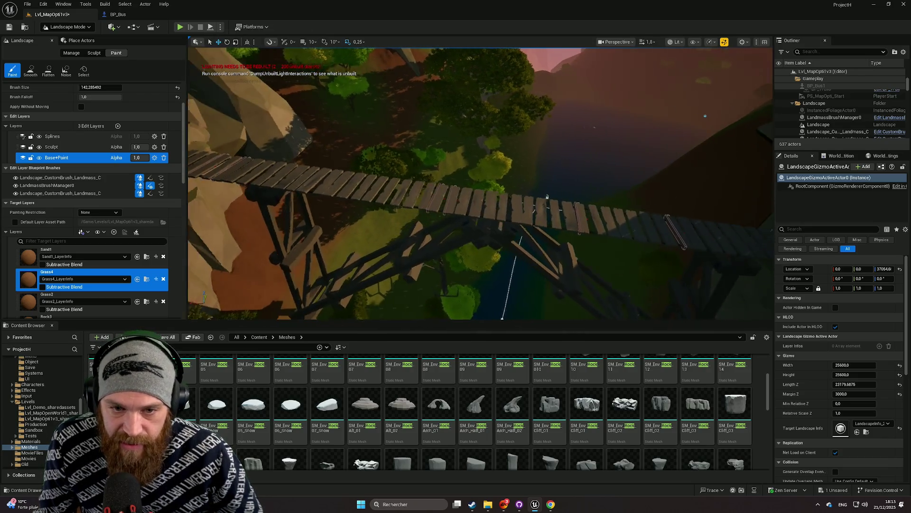
pyautogui.press('a')
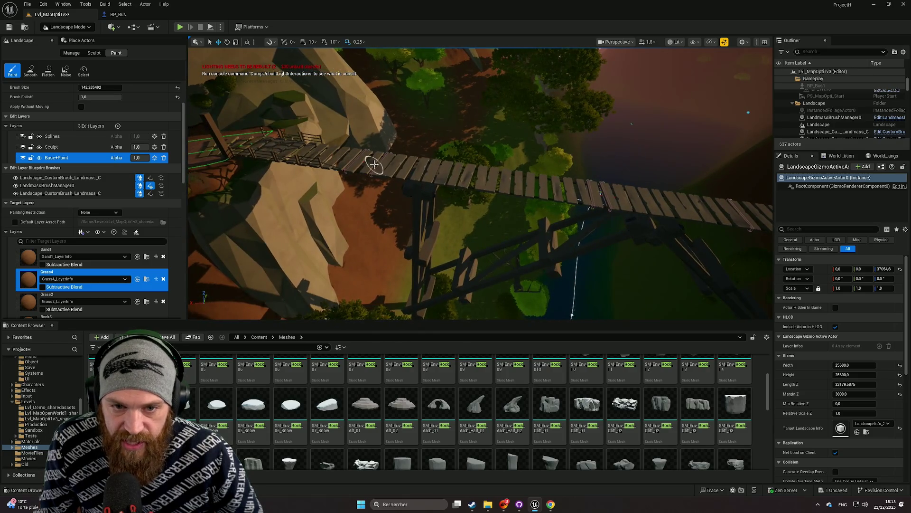
pyautogui.press('w')
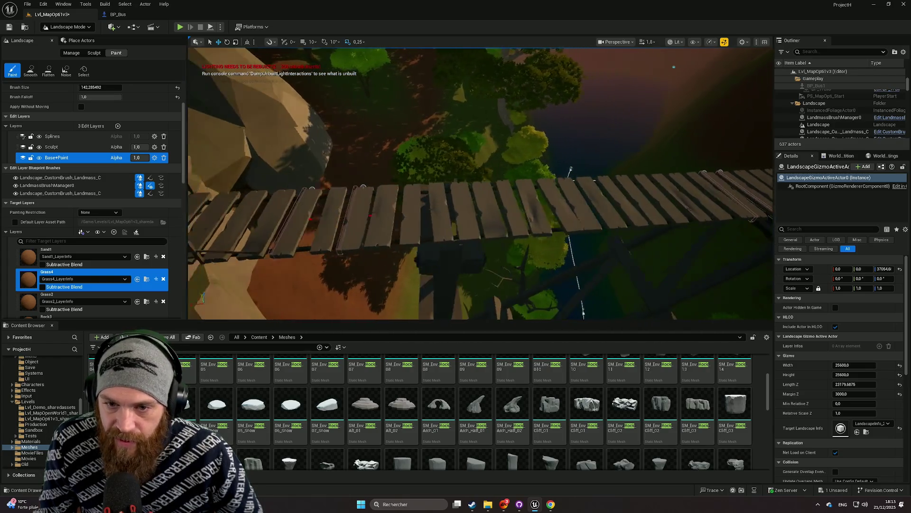
pyautogui.press('s')
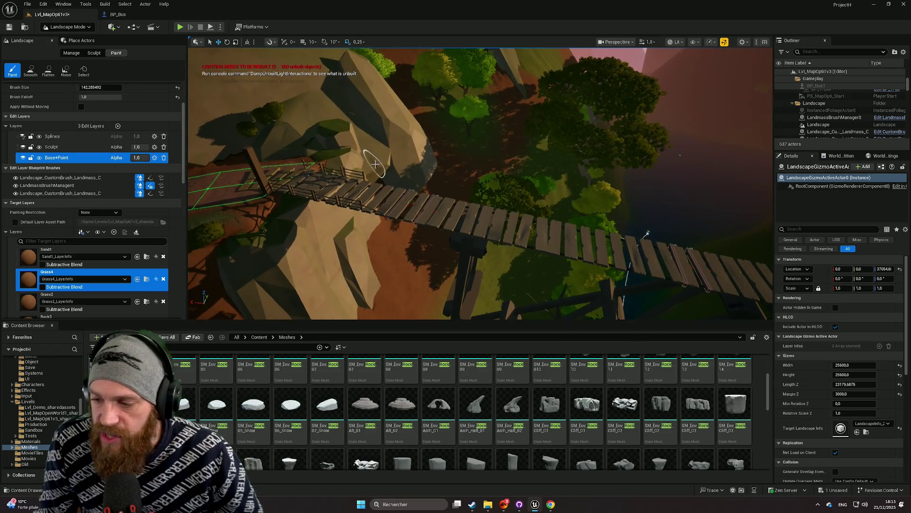
pyautogui.press('w')
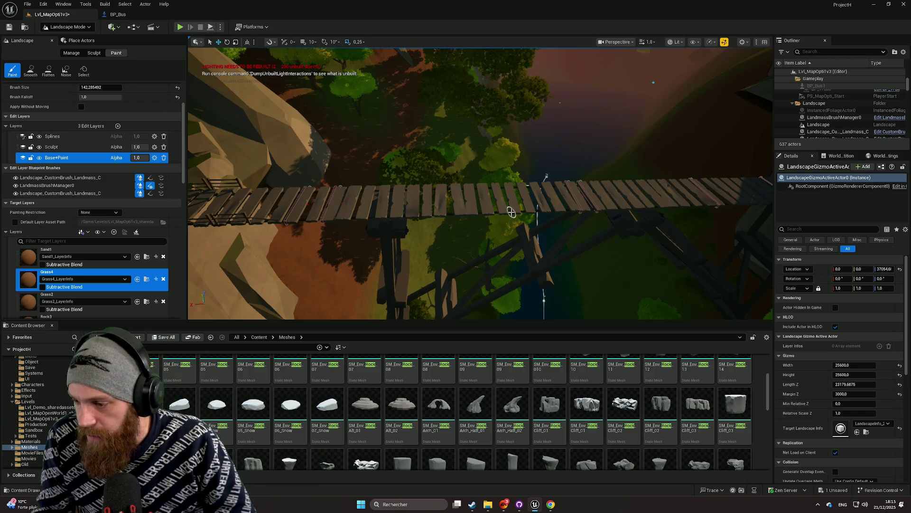
pyautogui.press('s')
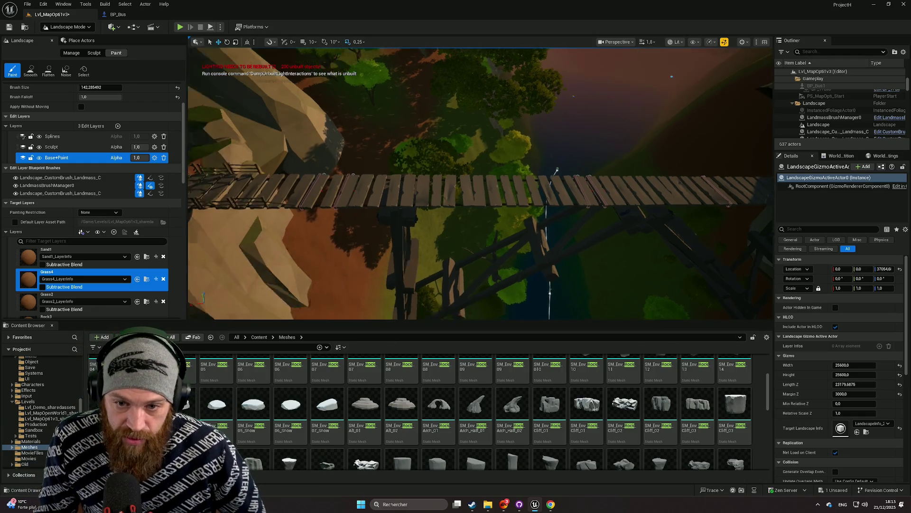
pyautogui.press('w')
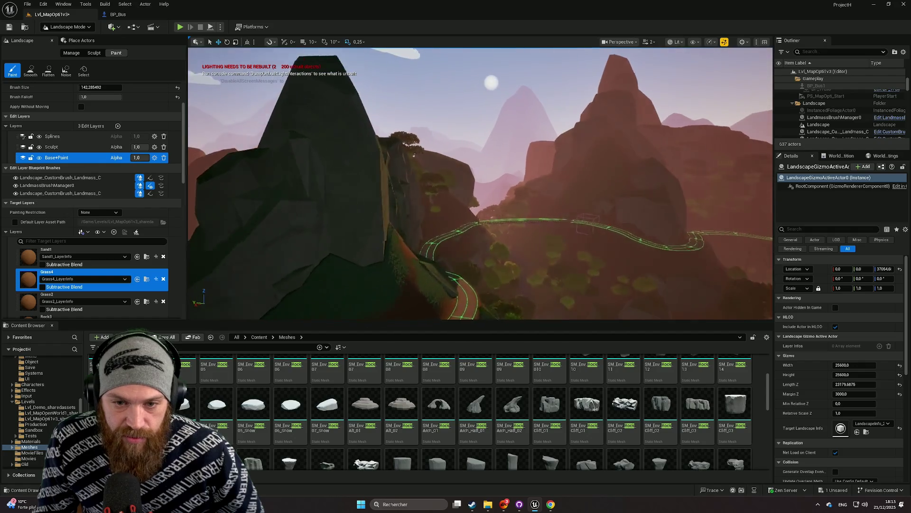
pyautogui.press('w')
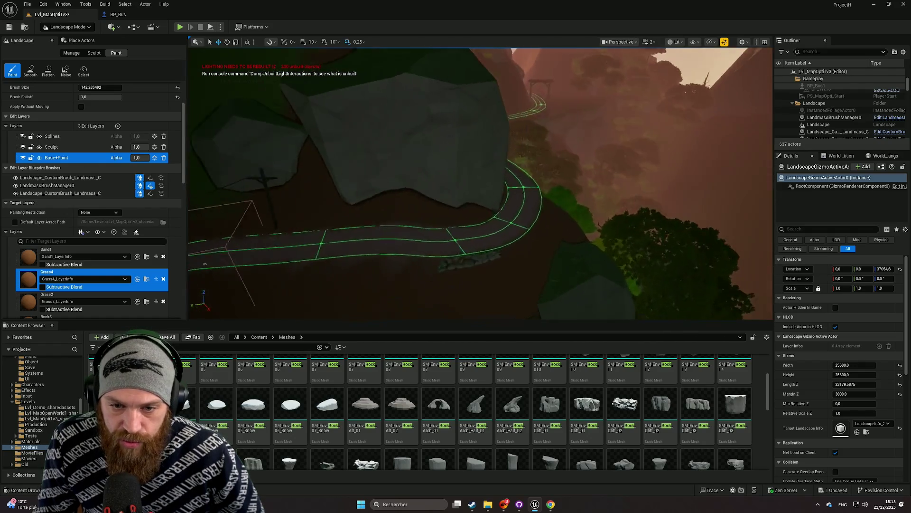
pyautogui.scroll(-2, 480, 183)
pyautogui.press('w')
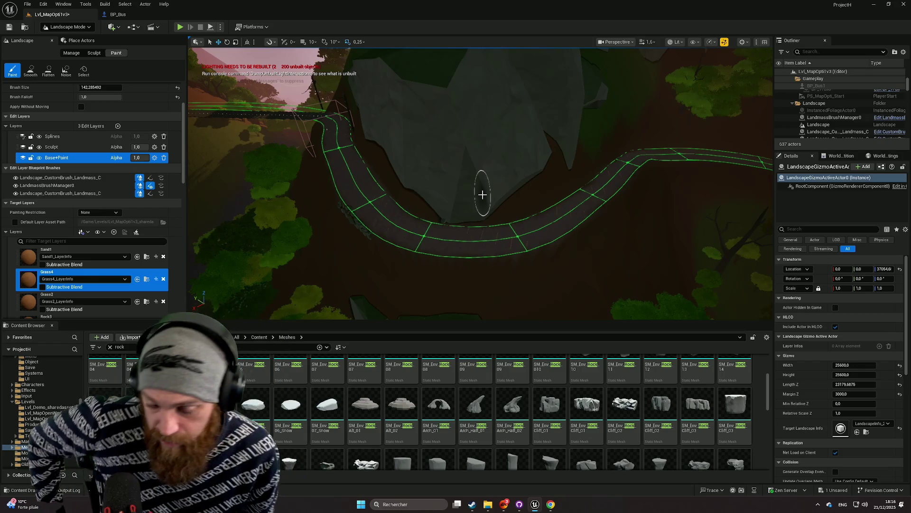
pyautogui.scroll(1, 482, 181)
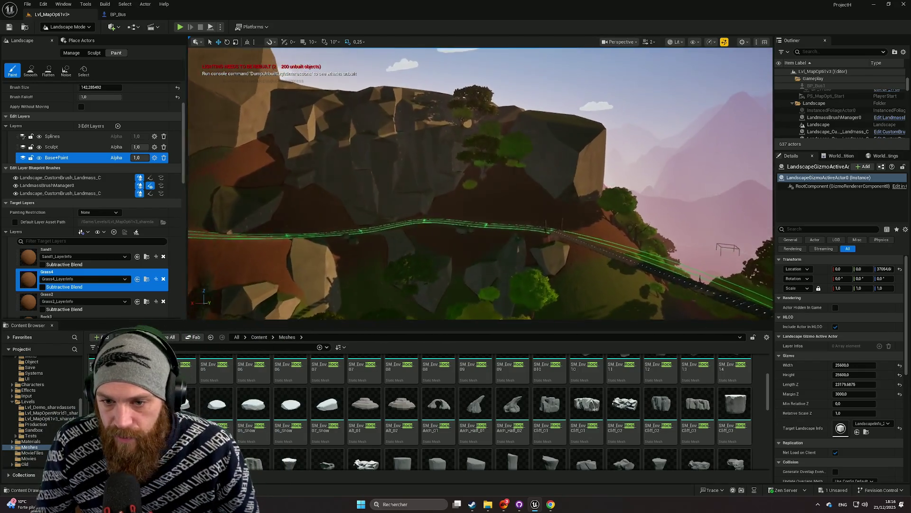
pyautogui.press('w')
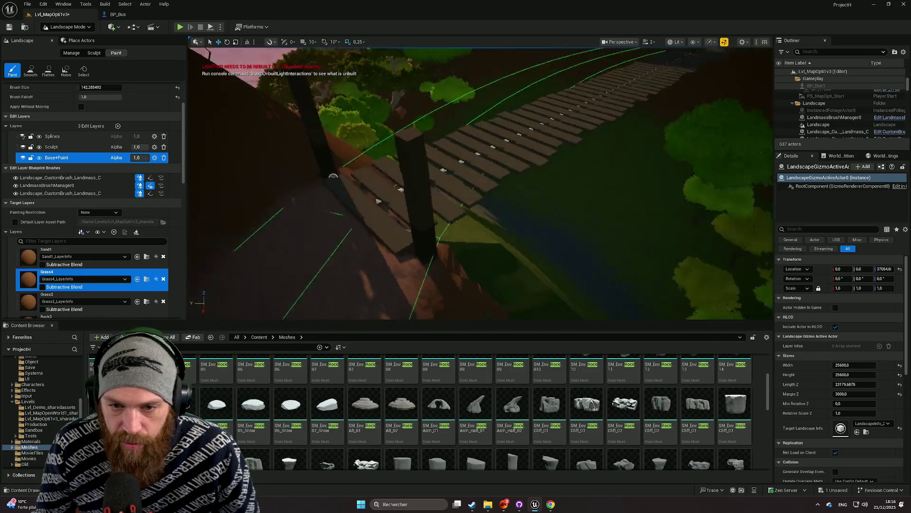
pyautogui.press('w')
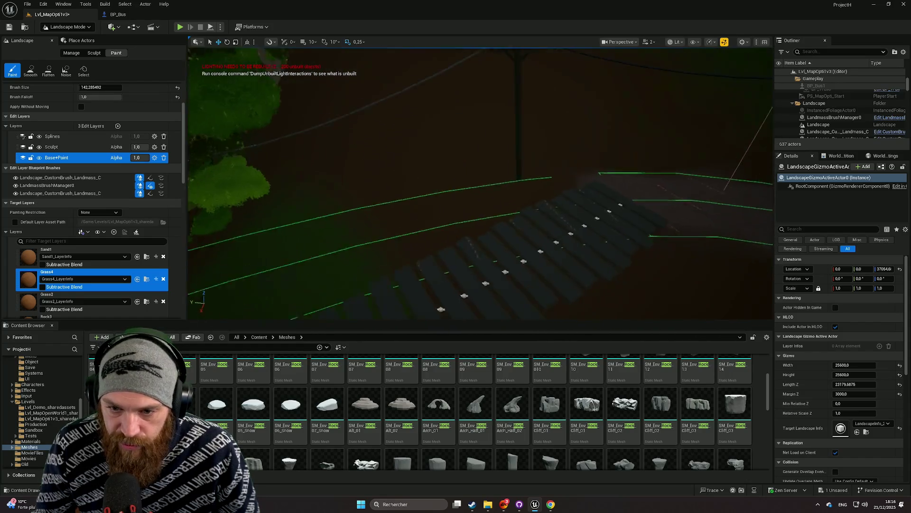
pyautogui.scroll(-1, 481, 183)
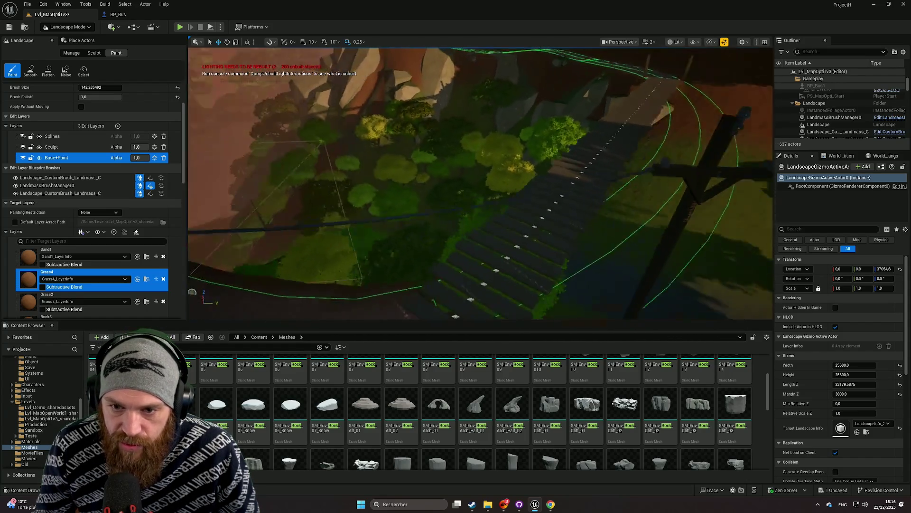
pyautogui.press('w')
pyautogui.scroll(-1, 480, 183)
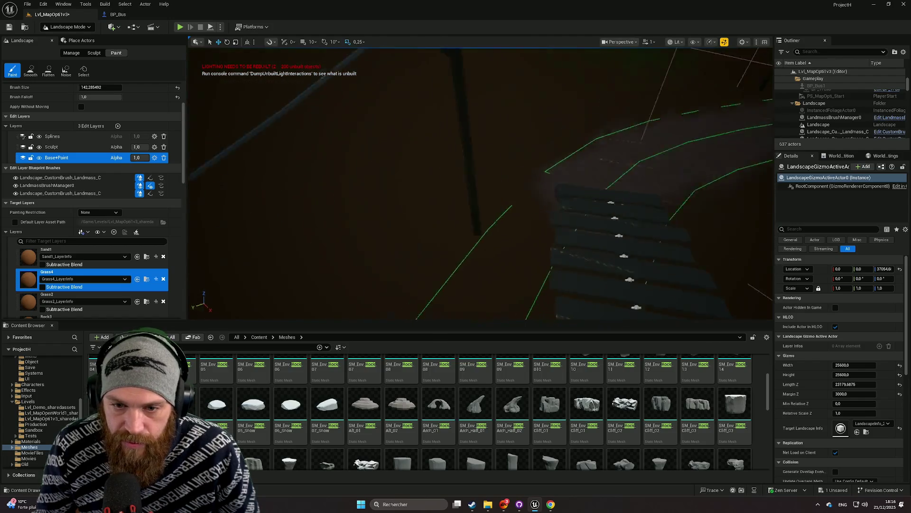
pyautogui.press('s')
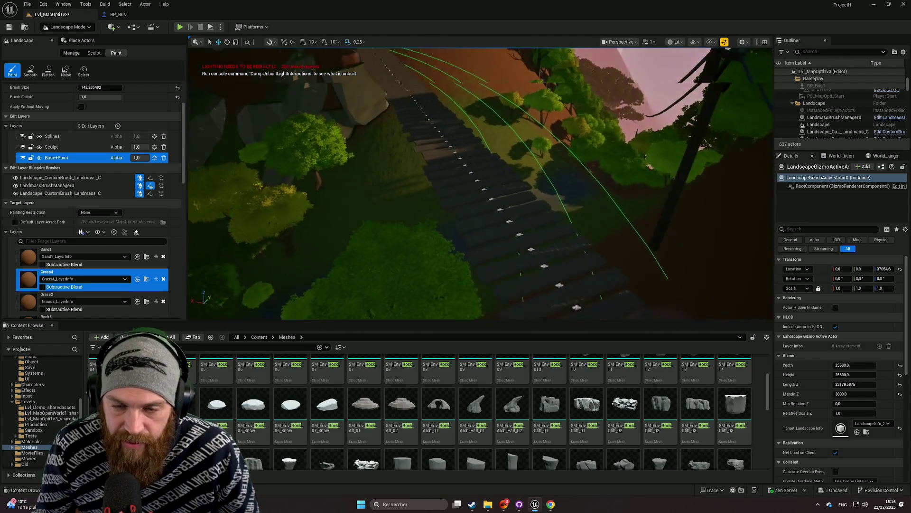
pyautogui.press('s')
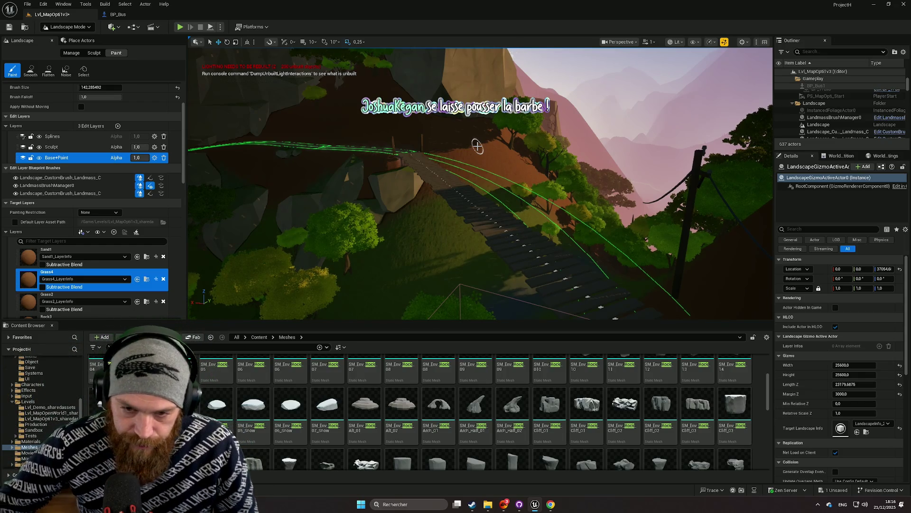
pyautogui.moveTo(477, 147)
pyautogui.mouseDown()
pyautogui.moveTo(546, 151)
pyautogui.moveTo(503, 163)
pyautogui.moveTo(511, 192)
pyautogui.moveTo(534, 212)
pyautogui.mouseUp()
pyautogui.moveTo(443, 153); pyautogui.dragTo(444, 154)
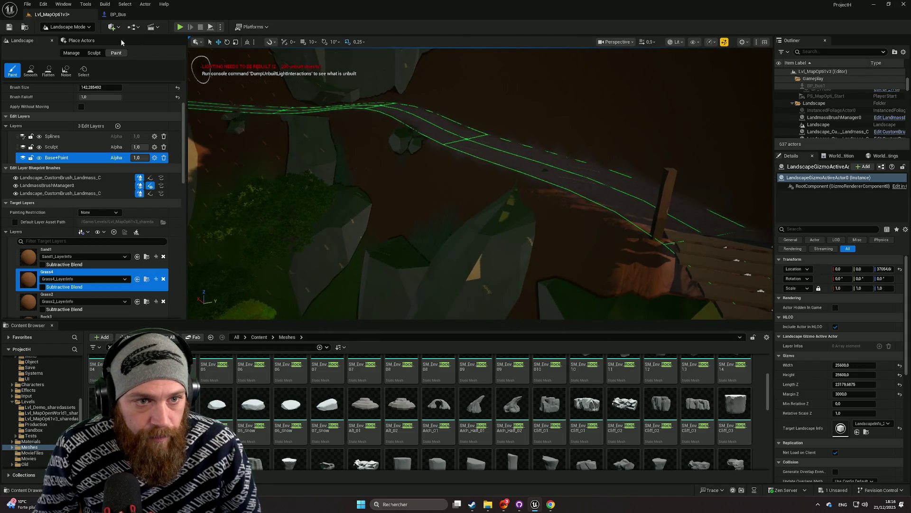
# Step: Switch to Selection mode and reposition the round rock beside the path, sinking it into the slope
pyautogui.click(75, 27)
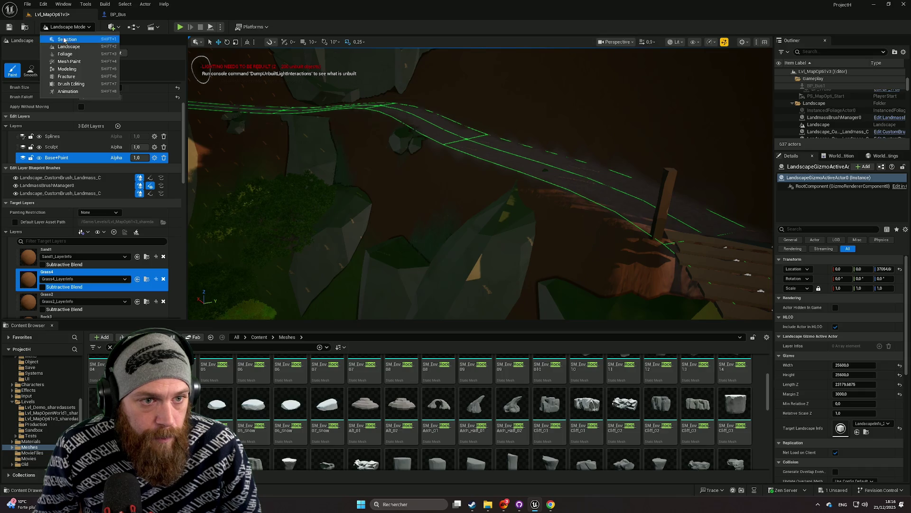
pyautogui.click(65, 40)
pyautogui.click(400, 141)
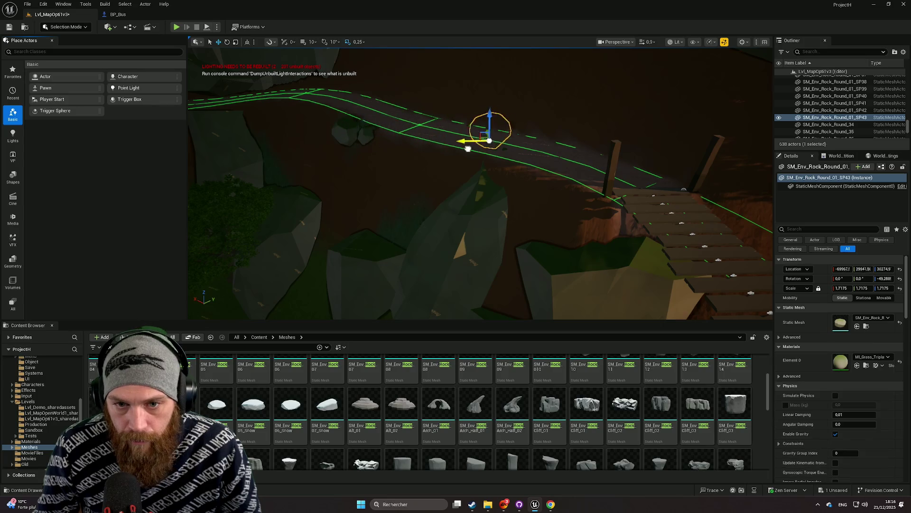
pyautogui.moveTo(578, 128)
pyautogui.mouseDown()
pyautogui.moveTo(661, 209)
pyautogui.moveTo(584, 204)
pyautogui.moveTo(582, 244)
pyautogui.moveTo(567, 223)
pyautogui.moveTo(520, 243)
pyautogui.moveTo(569, 246)
pyautogui.mouseUp()
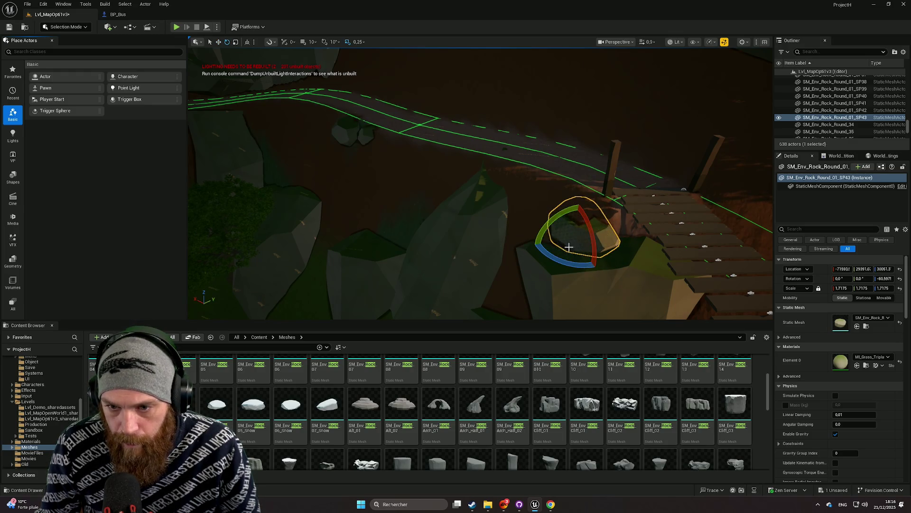
pyautogui.press('w')
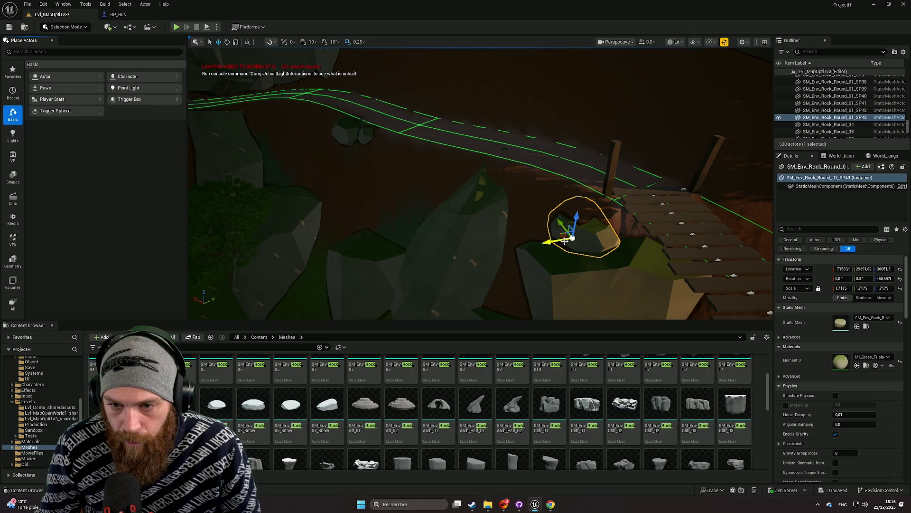
pyautogui.moveTo(573, 237)
pyautogui.mouseDown()
pyautogui.moveTo(575, 203)
pyautogui.moveTo(437, 197)
pyautogui.moveTo(275, 271)
pyautogui.moveTo(413, 244)
pyautogui.moveTo(429, 285)
pyautogui.moveTo(464, 266)
pyautogui.moveTo(435, 254)
pyautogui.mouseUp()
pyautogui.press('e')
pyautogui.moveTo(420, 223)
pyautogui.mouseDown()
pyautogui.moveTo(475, 232)
pyautogui.moveTo(523, 222)
pyautogui.mouseUp()
pyautogui.moveTo(424, 229)
pyautogui.mouseDown()
pyautogui.moveTo(428, 251)
pyautogui.moveTo(470, 248)
pyautogui.mouseUp()
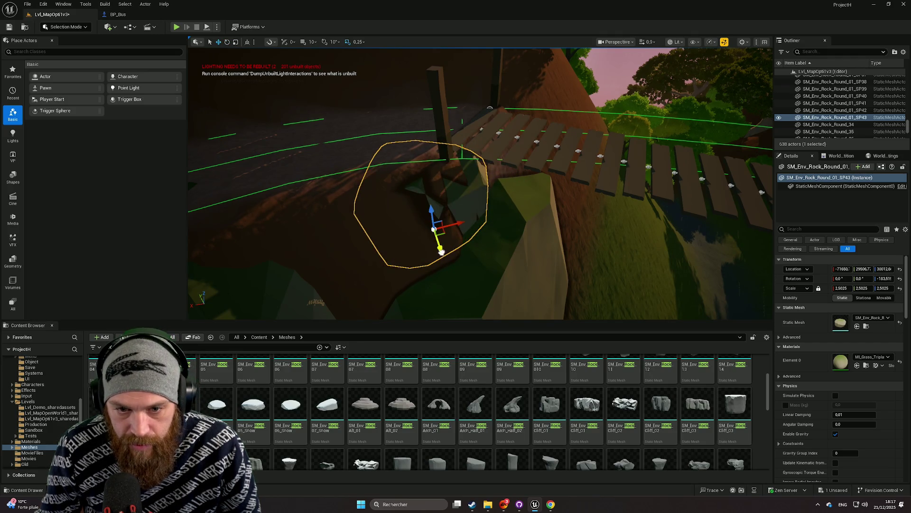
# Step: Duplicate the tall spiky rock and move the copy beside the bridge
pyautogui.click(497, 268)
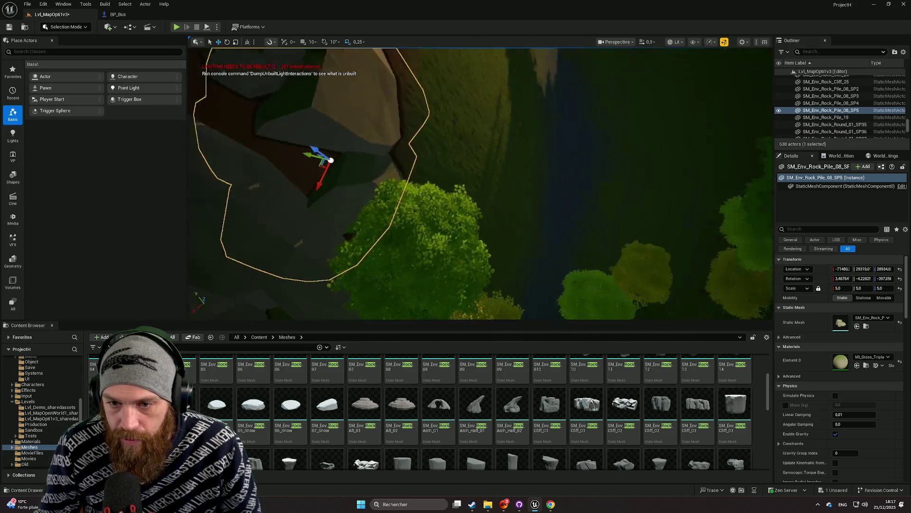
pyautogui.click(515, 264)
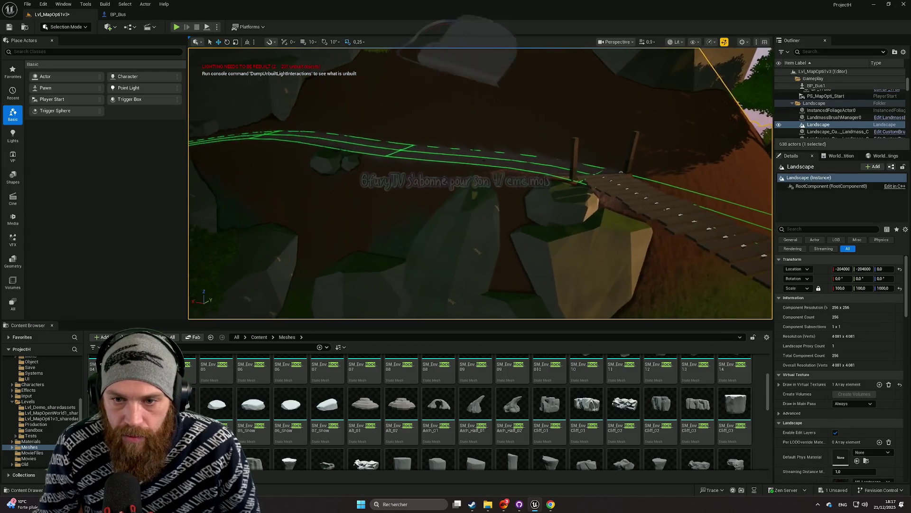
pyautogui.scroll(1, 481, 183)
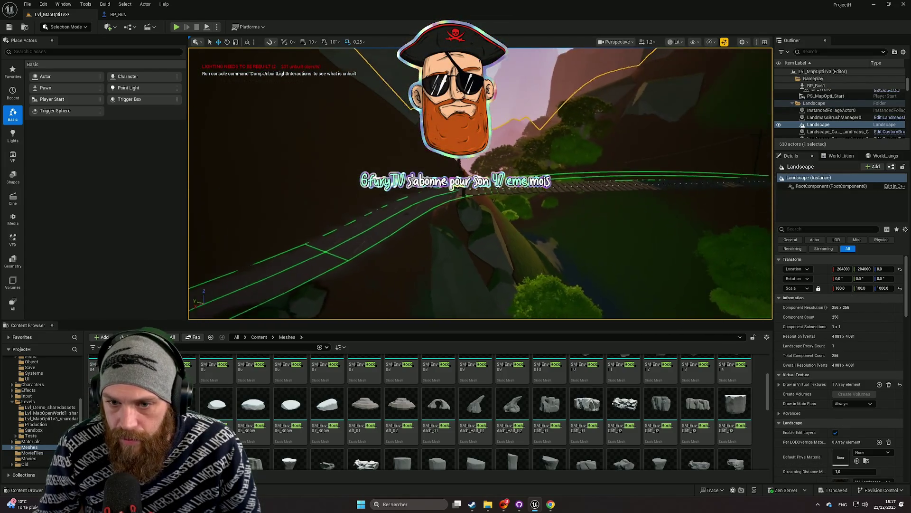
pyautogui.scroll(1, 523, 248)
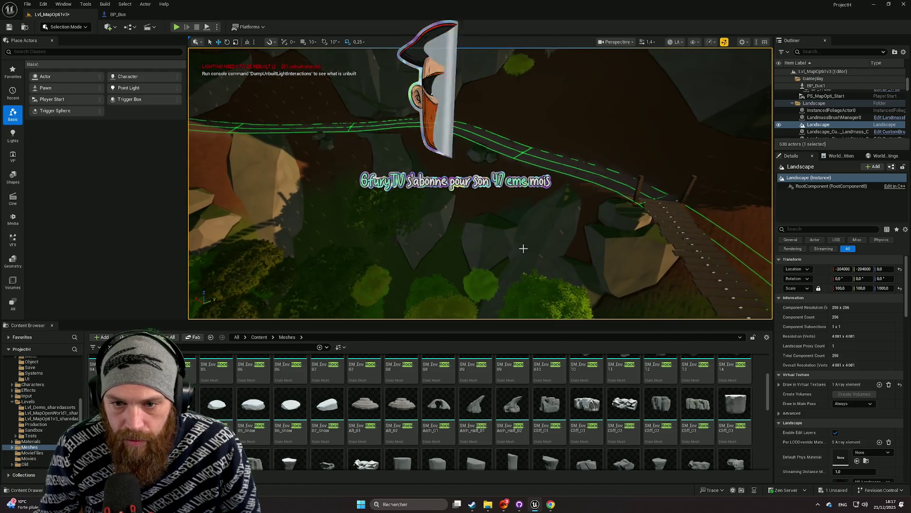
pyautogui.click(523, 248)
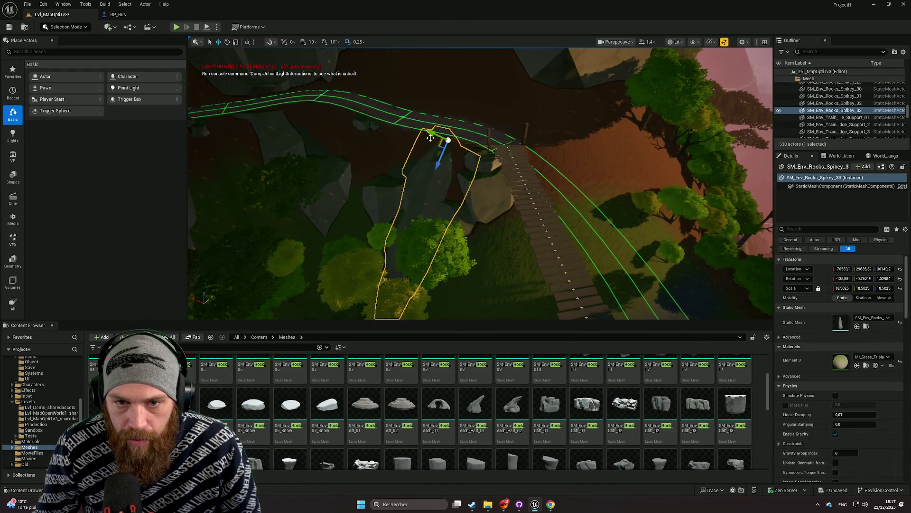
pyautogui.keyDown('alt'); pyautogui.moveTo(426, 146); pyautogui.dragTo(445, 151); pyautogui.keyUp('alt')
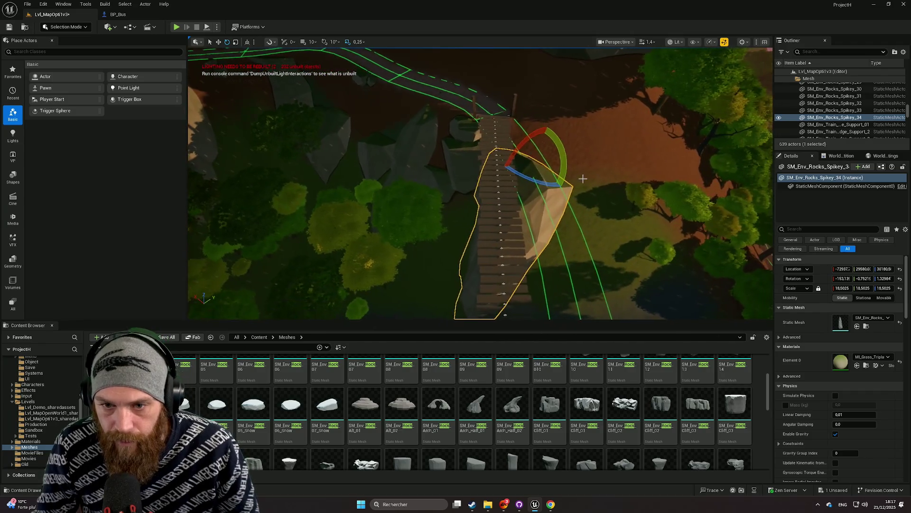
pyautogui.moveTo(497, 158); pyautogui.dragTo(496, 159)
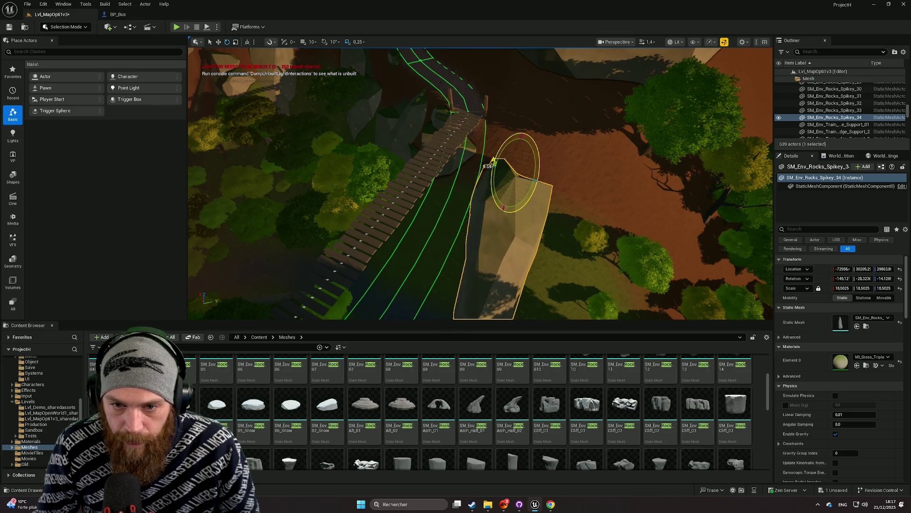
pyautogui.moveTo(543, 181); pyautogui.dragTo(537, 186)
pyautogui.press('w')
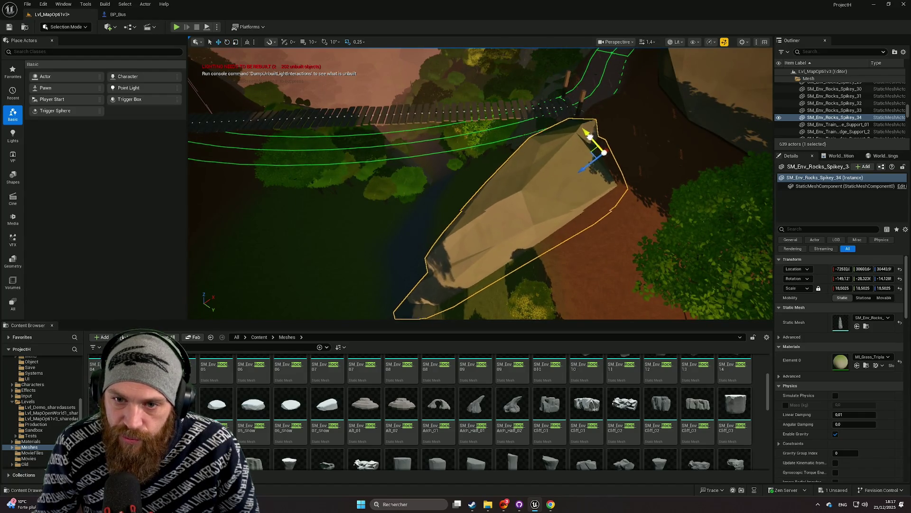
pyautogui.moveTo(589, 137)
pyautogui.mouseDown()
pyautogui.moveTo(606, 152)
pyautogui.moveTo(513, 127)
pyautogui.moveTo(496, 148)
pyautogui.moveTo(507, 148)
pyautogui.moveTo(460, 164)
pyautogui.moveTo(493, 152)
pyautogui.mouseUp()
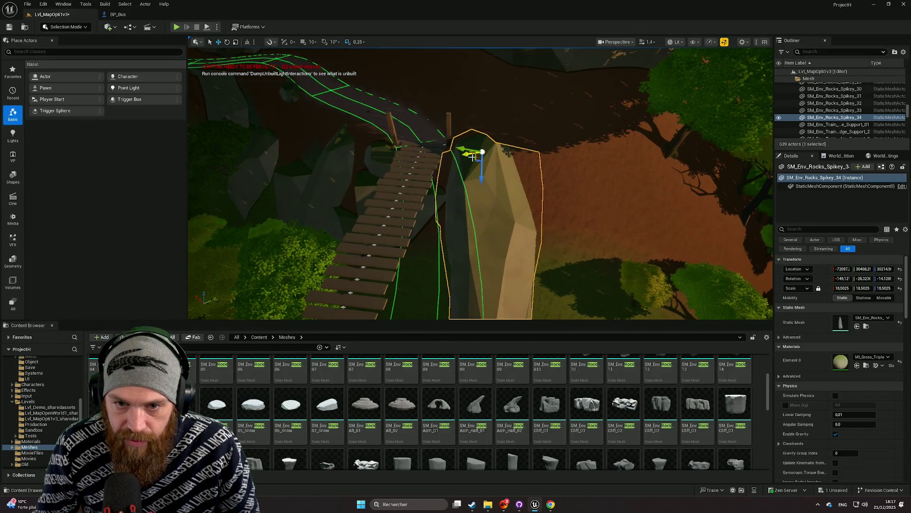
# Step: Rotate the tall SM_Env_Rocks_Spikey_34 rock a few degrees beside the bridge's upper end
pyautogui.moveTo(539, 173); pyautogui.dragTo(500, 206)
pyautogui.press('e')
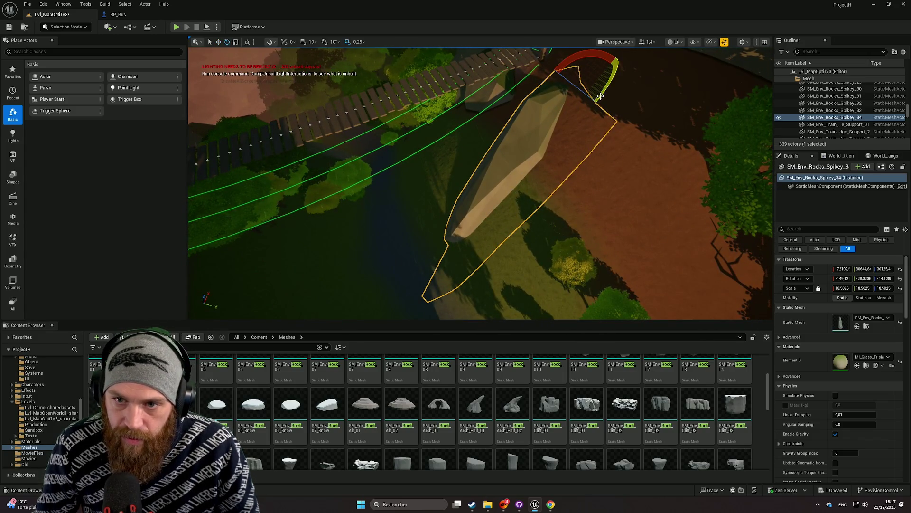
pyautogui.moveTo(556, 77); pyautogui.dragTo(550, 89)
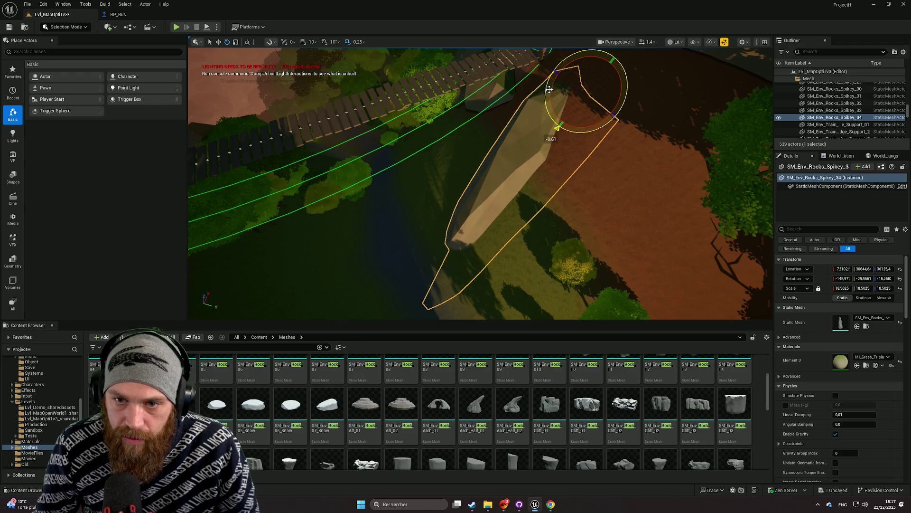
pyautogui.moveTo(559, 128)
pyautogui.mouseDown()
pyautogui.moveTo(574, 124)
pyautogui.moveTo(574, 170)
pyautogui.mouseUp()
pyautogui.click(572, 169)
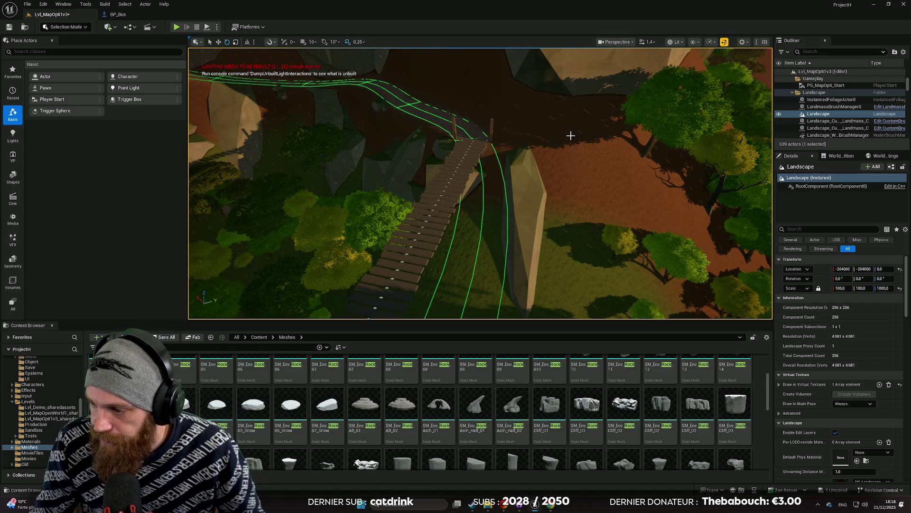
# Step: Select the rock pile in the stream below the bridge and frame the view on it
pyautogui.moveTo(575, 170); pyautogui.dragTo(574, 170)
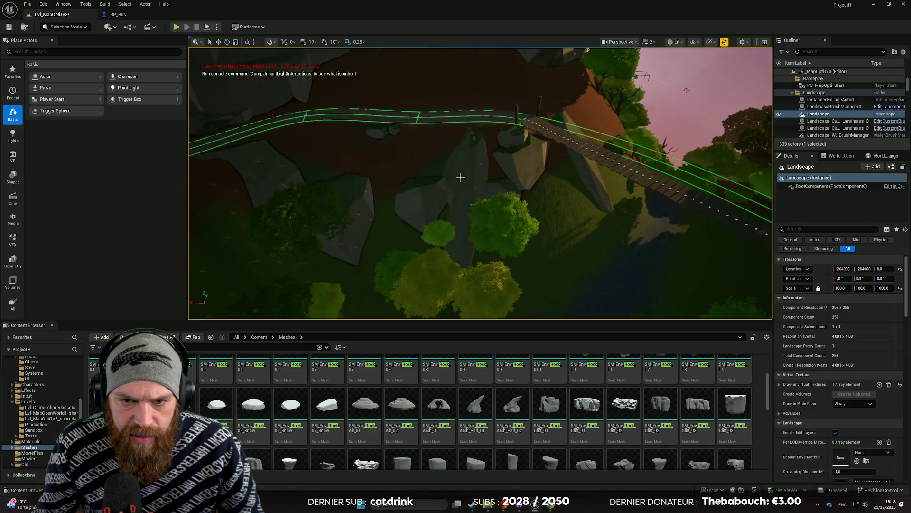
pyautogui.click(450, 194)
pyautogui.moveTo(450, 194)
pyautogui.mouseDown()
pyautogui.moveTo(482, 205)
pyautogui.moveTo(517, 256)
pyautogui.moveTo(560, 247)
pyautogui.moveTo(533, 270)
pyautogui.moveTo(532, 211)
pyautogui.moveTo(467, 184)
pyautogui.moveTo(505, 241)
pyautogui.mouseUp()
pyautogui.press('f')
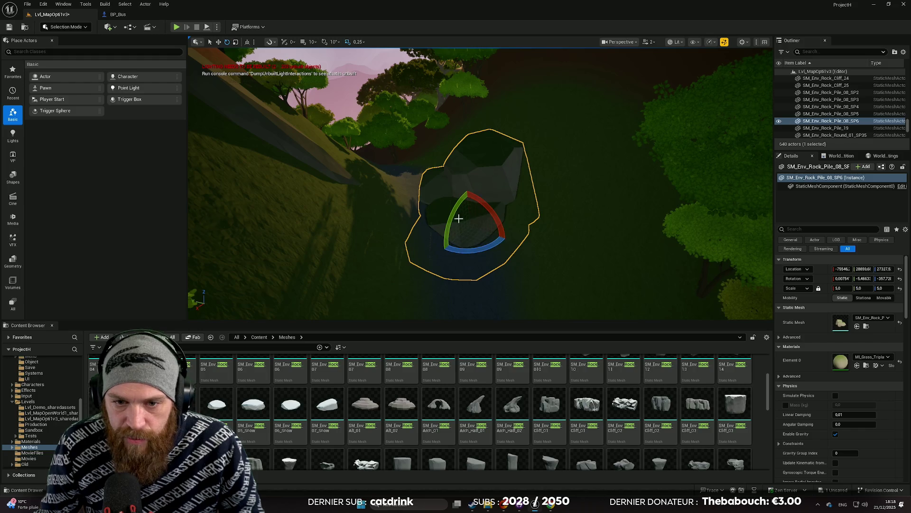
# Step: Duplicate the stream's rock pile, moving the copy along the stream bed and raising it slightly
pyautogui.keyDown('alt'); pyautogui.moveTo(458, 219); pyautogui.dragTo(439, 223); pyautogui.keyUp('alt')
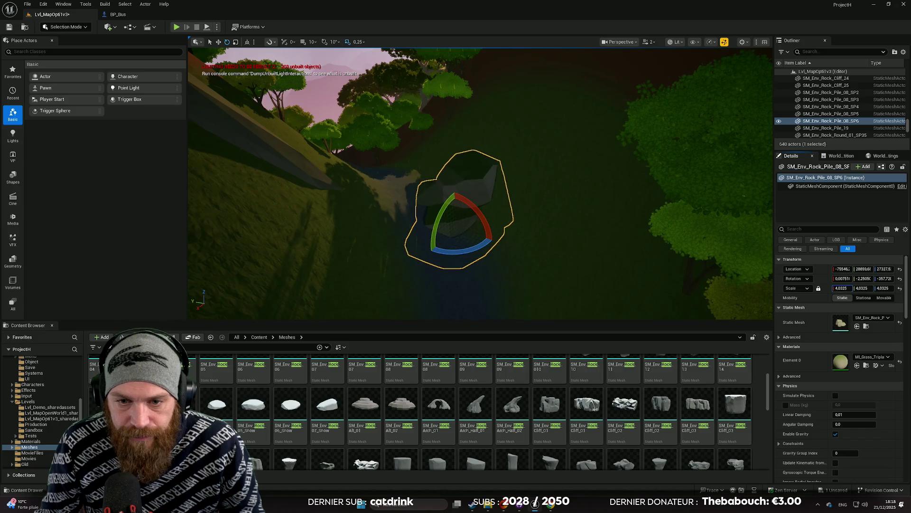
pyautogui.moveTo(625, 242)
pyautogui.keyDown('alt'); pyautogui.mouseDown()
pyautogui.moveTo(476, 259)
pyautogui.moveTo(494, 250)
pyautogui.mouseUp(); pyautogui.keyUp('alt')
pyautogui.press('w')
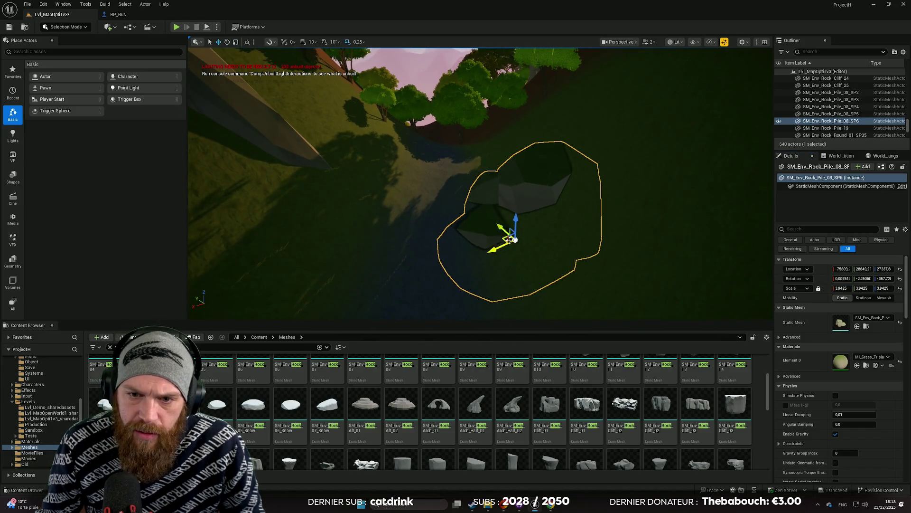
pyautogui.click(589, 240)
pyautogui.scroll(-10, 613, 244)
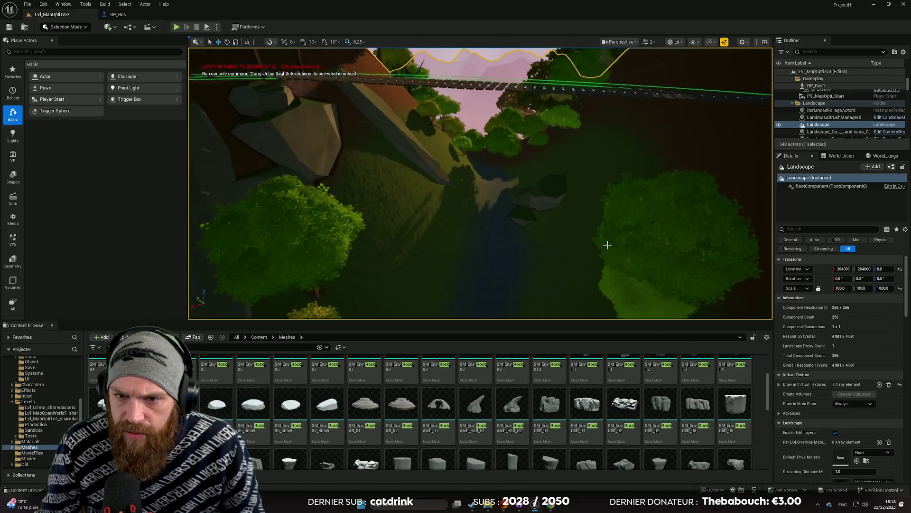
pyautogui.click(537, 205)
pyautogui.keyDown('alt'); pyautogui.moveTo(515, 221); pyautogui.dragTo(494, 245); pyautogui.keyUp('alt')
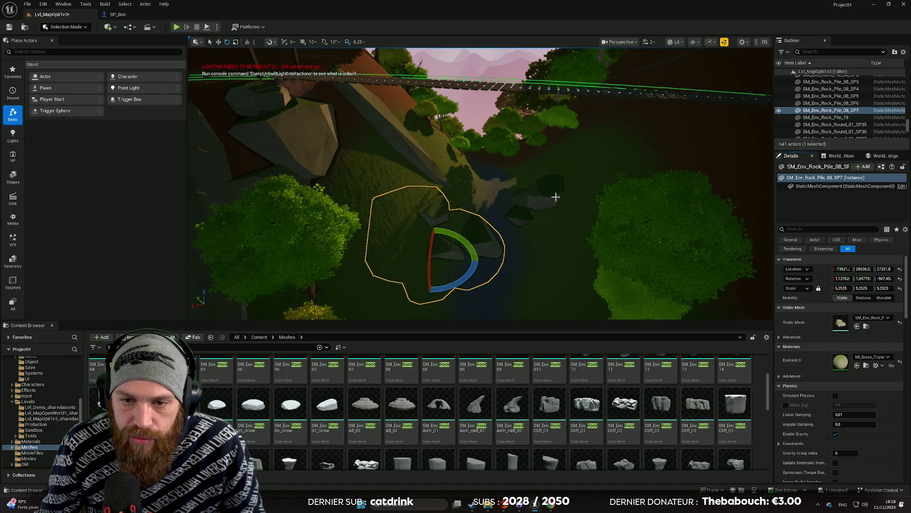
pyautogui.press('f')
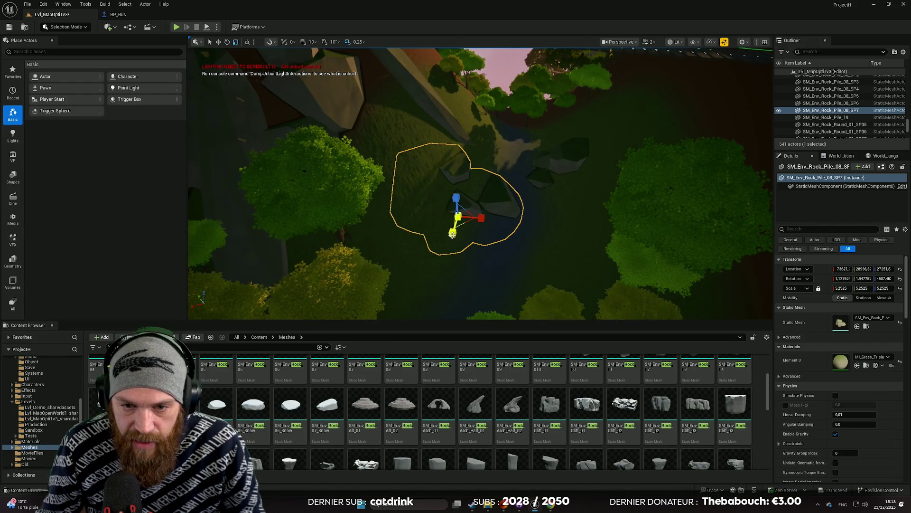
pyautogui.moveTo(451, 244); pyautogui.dragTo(447, 257)
pyautogui.moveTo(449, 222)
pyautogui.mouseDown()
pyautogui.moveTo(473, 235)
pyautogui.moveTo(439, 212)
pyautogui.mouseUp()
pyautogui.moveTo(563, 238); pyautogui.dragTo(510, 229)
pyautogui.click(519, 234)
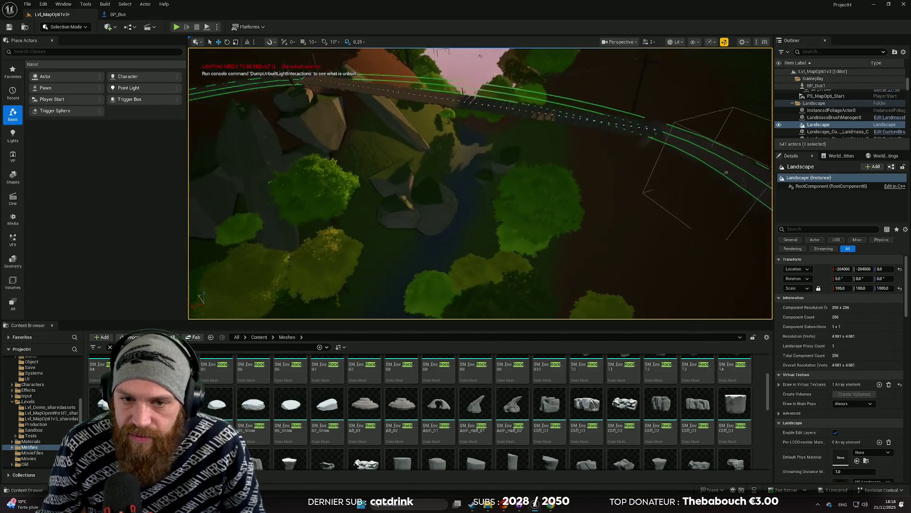
# Step: Duplicate the round rock near the bridge end and place the copy in the stream
pyautogui.click(380, 154)
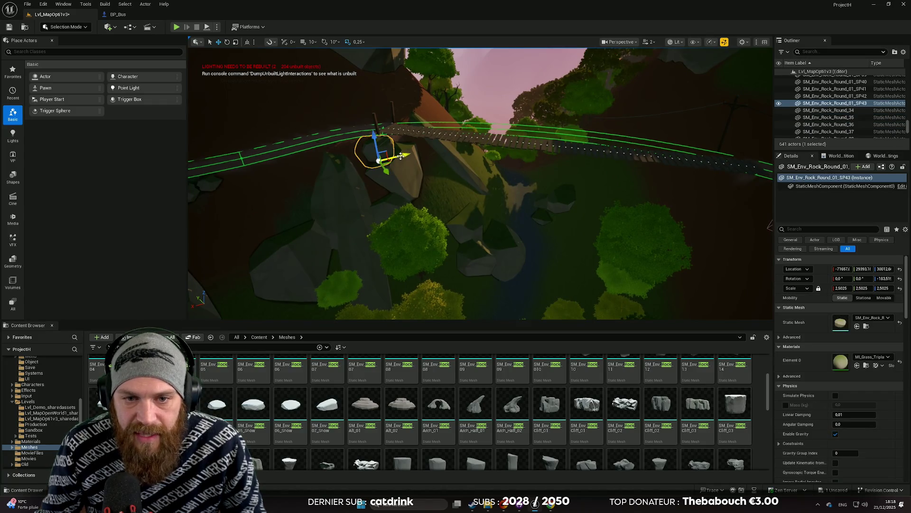
pyautogui.moveTo(381, 155); pyautogui.dragTo(589, 104)
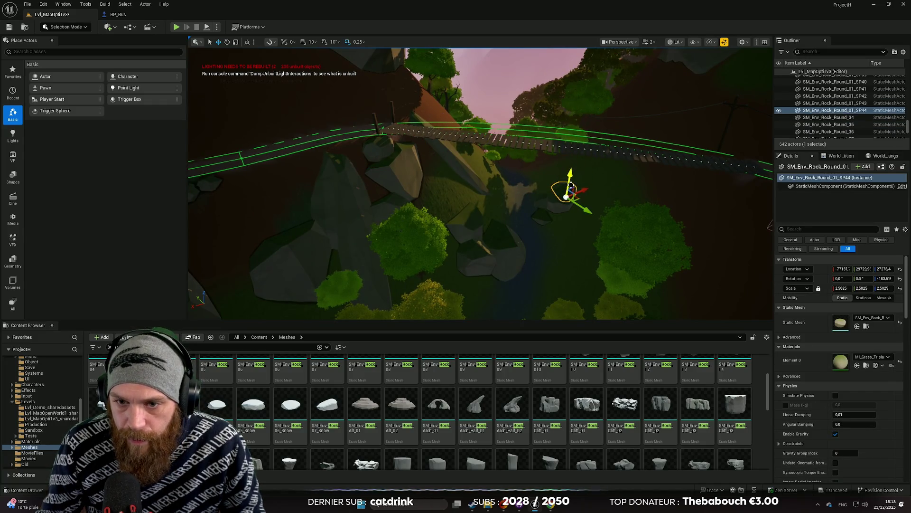
pyautogui.moveTo(548, 223)
pyautogui.mouseDown()
pyautogui.moveTo(577, 250)
pyautogui.moveTo(581, 240)
pyautogui.mouseUp()
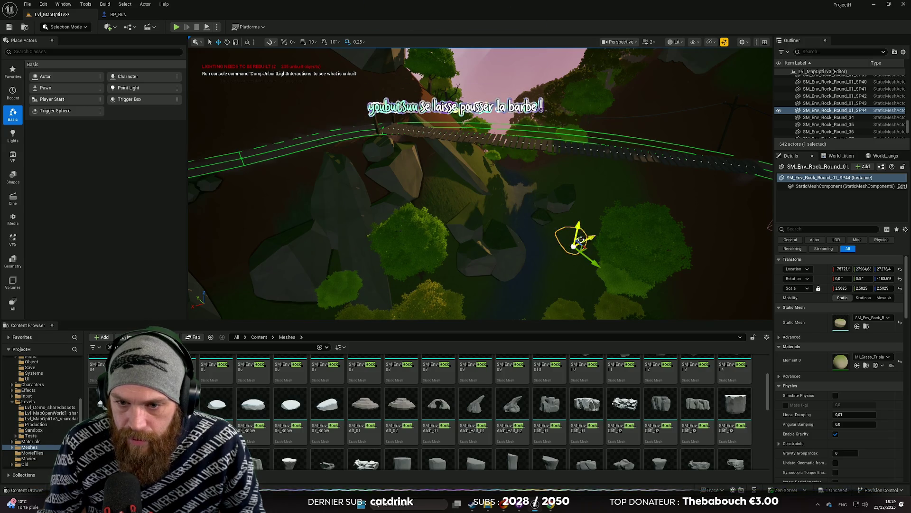
pyautogui.scroll(3, 556, 254)
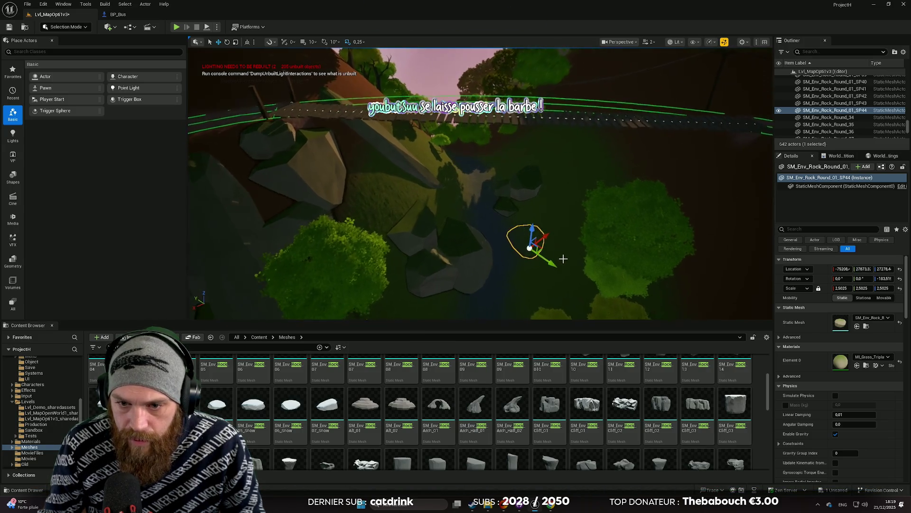
pyautogui.moveTo(454, 172); pyautogui.dragTo(466, 169)
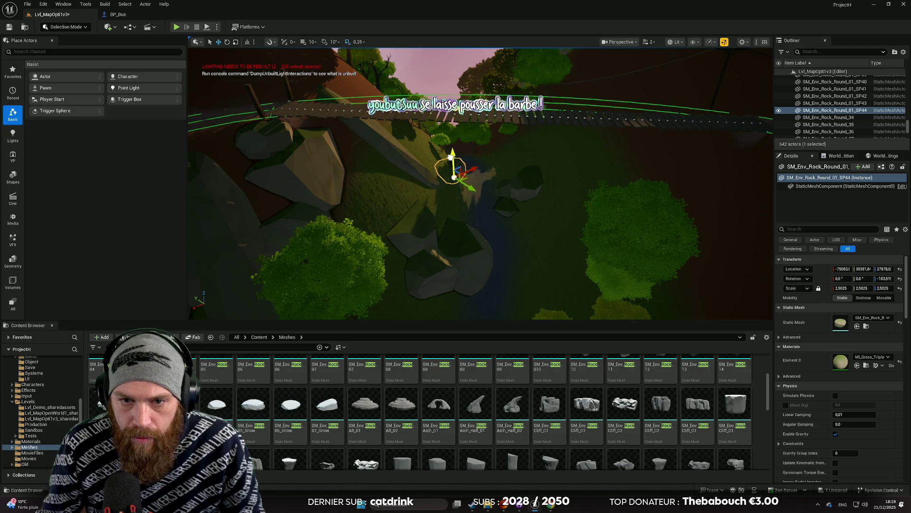
pyautogui.press('f')
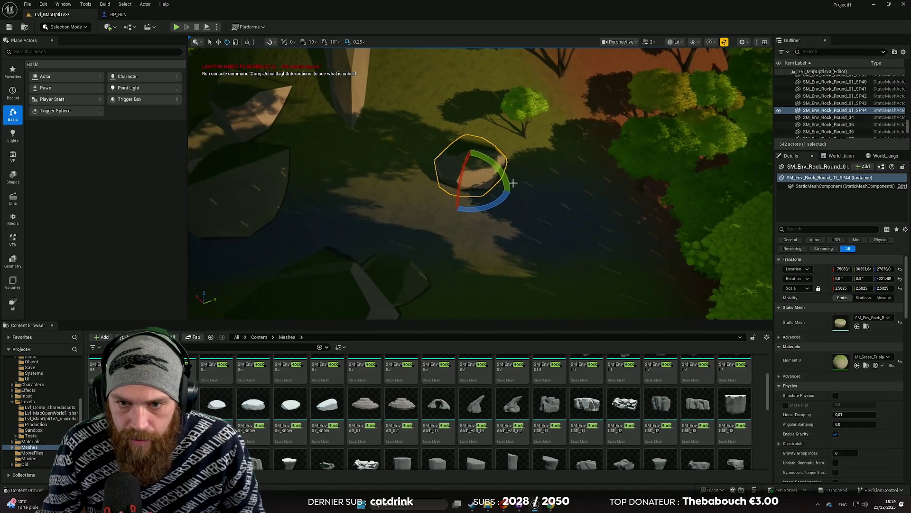
pyautogui.press('w')
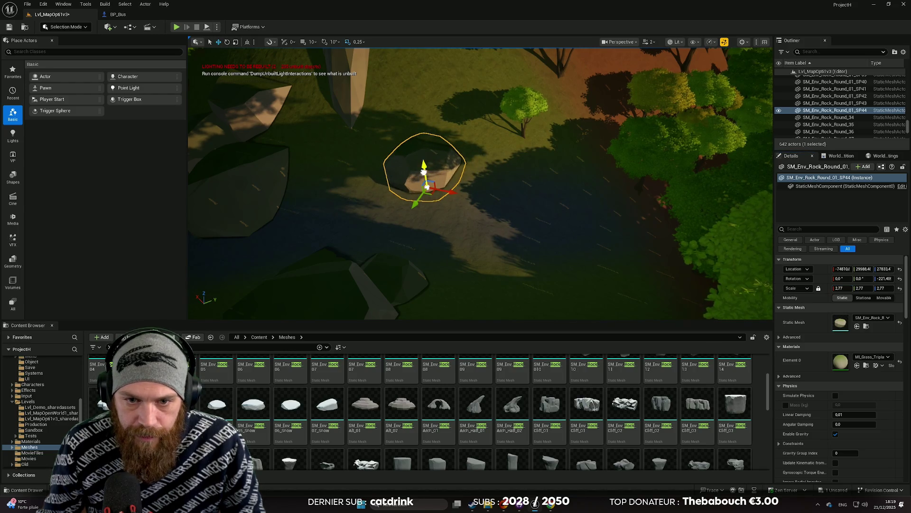
pyautogui.click(509, 185)
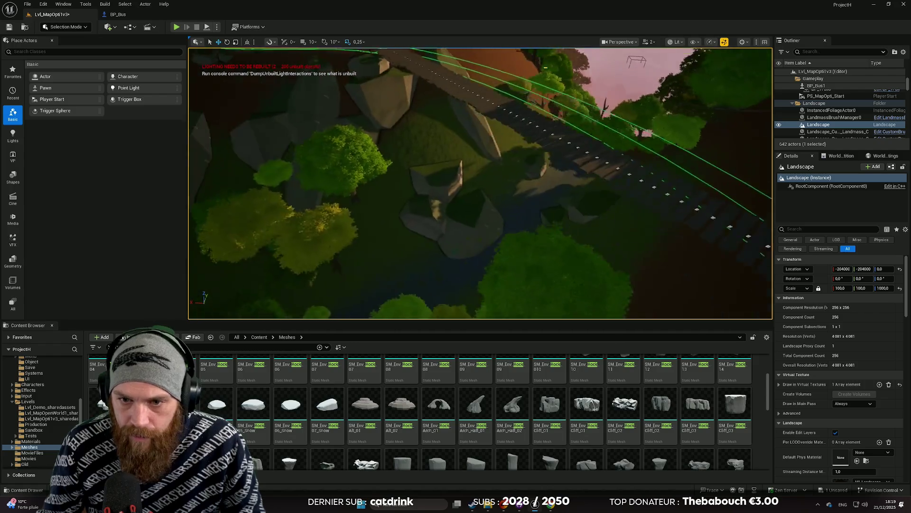
pyautogui.click(469, 196)
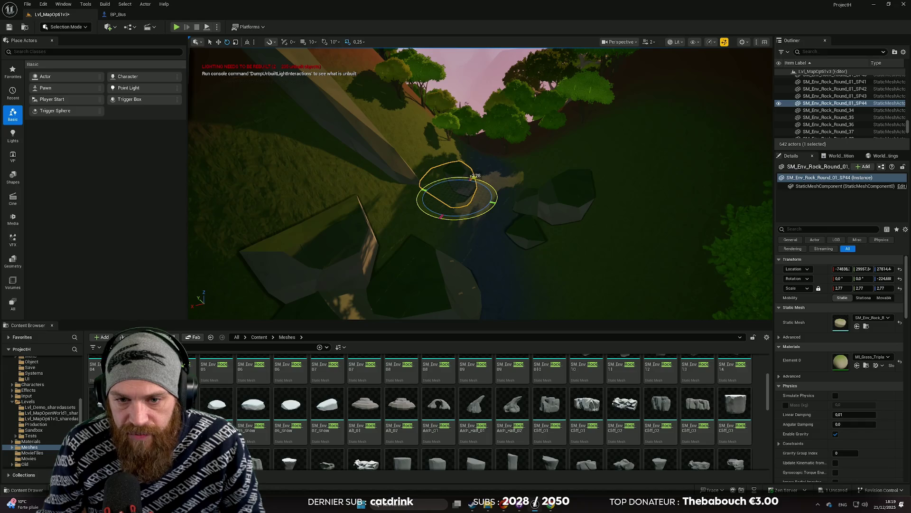
pyautogui.click(513, 190)
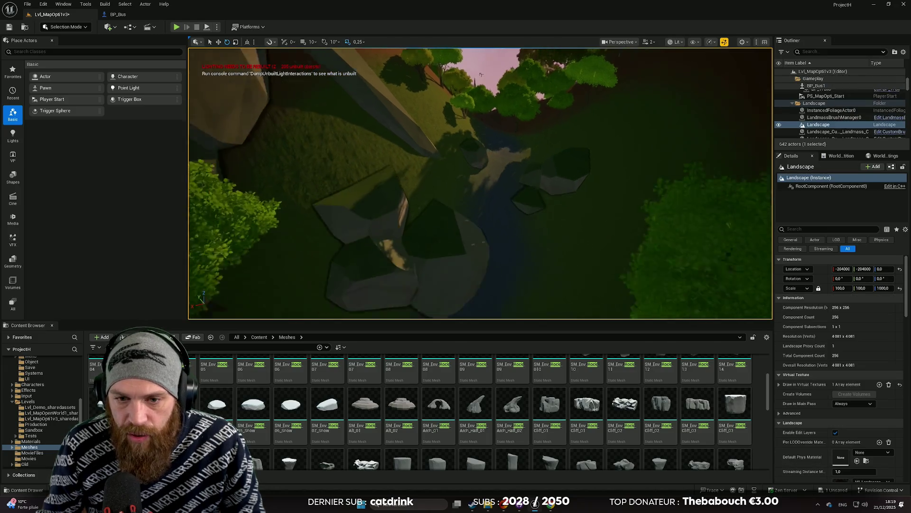
pyautogui.press('w')
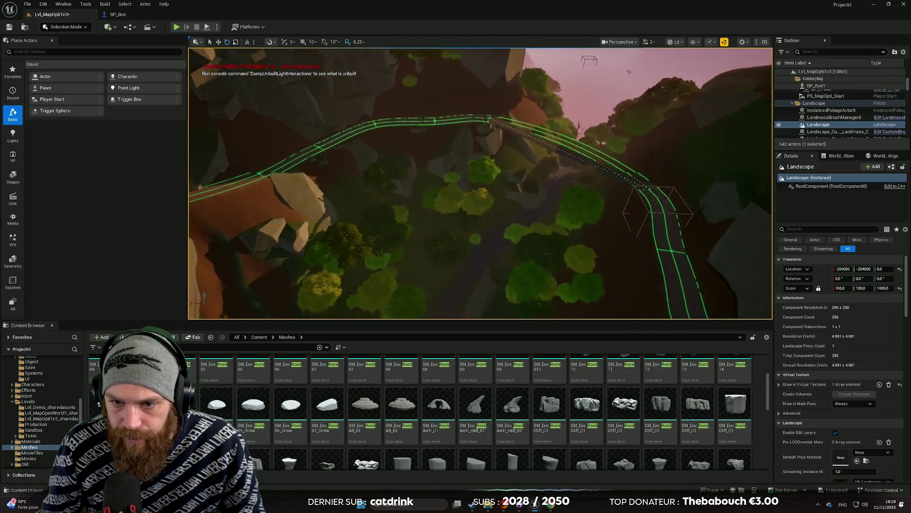
pyautogui.press('w')
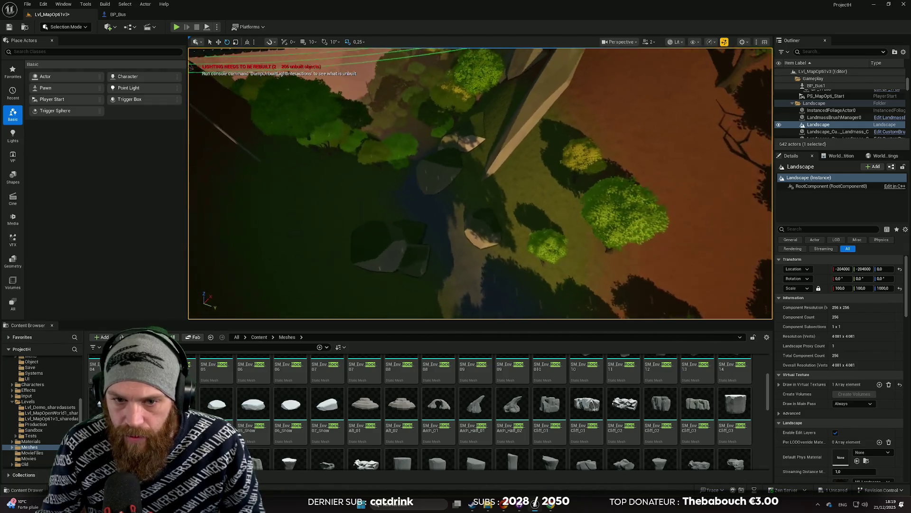
pyautogui.scroll(1, 480, 183)
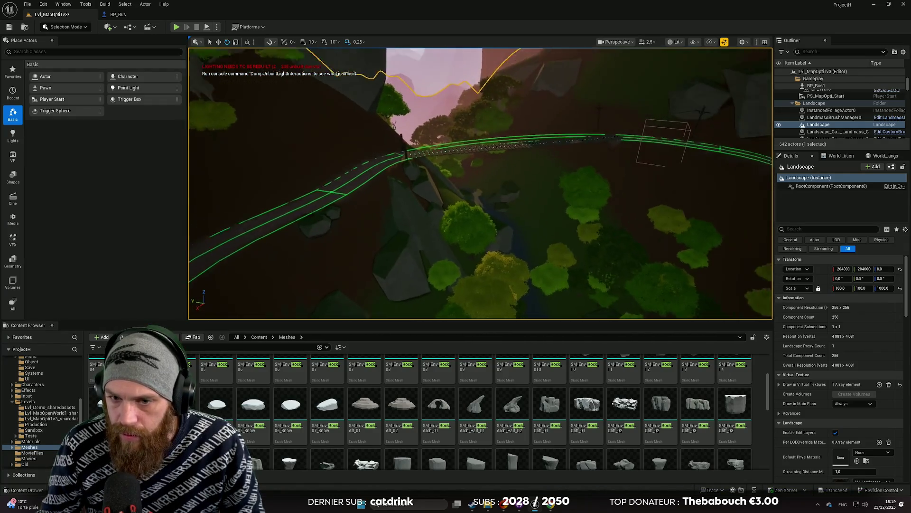
pyautogui.press('e')
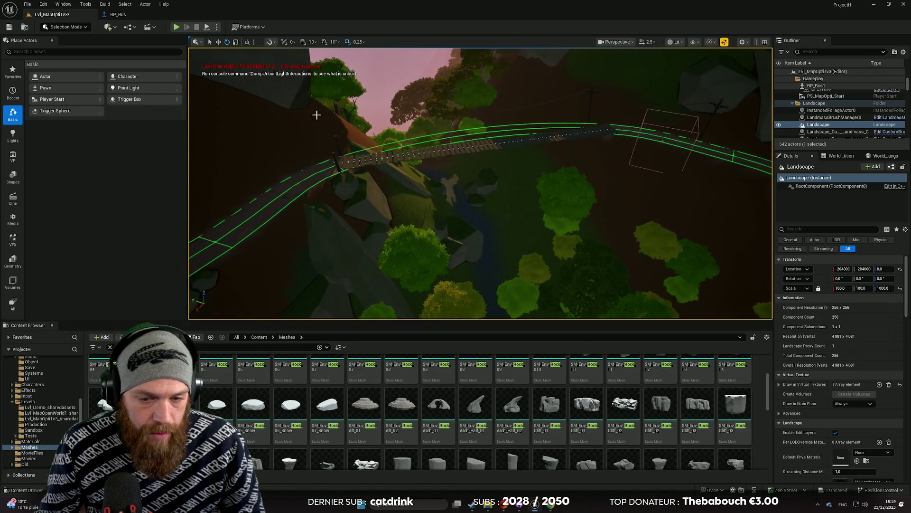
pyautogui.moveTo(317, 115)
pyautogui.mouseDown()
pyautogui.moveTo(333, 124)
pyautogui.moveTo(318, 126)
pyautogui.moveTo(335, 118)
pyautogui.moveTo(337, 128)
pyautogui.mouseUp()
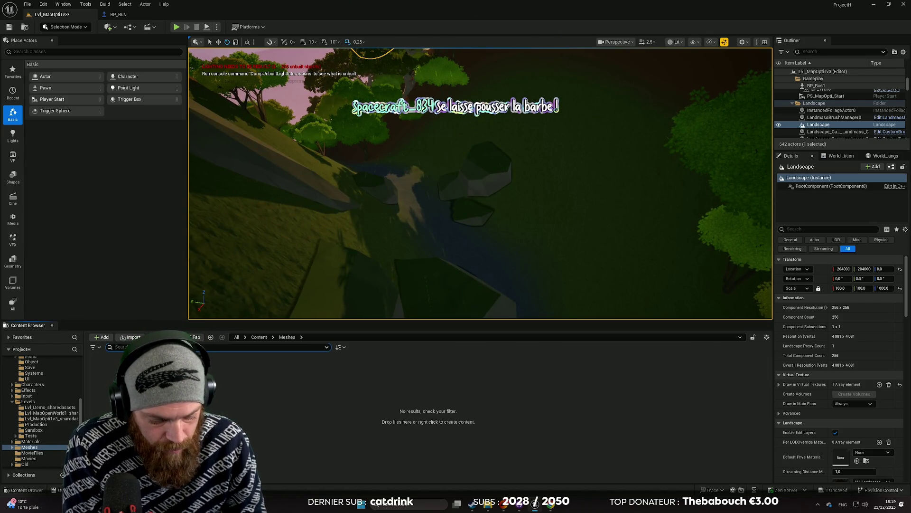
# Step: Search the Content Browser for 'tree' to list the tree stump meshes
pyautogui.write('wood')
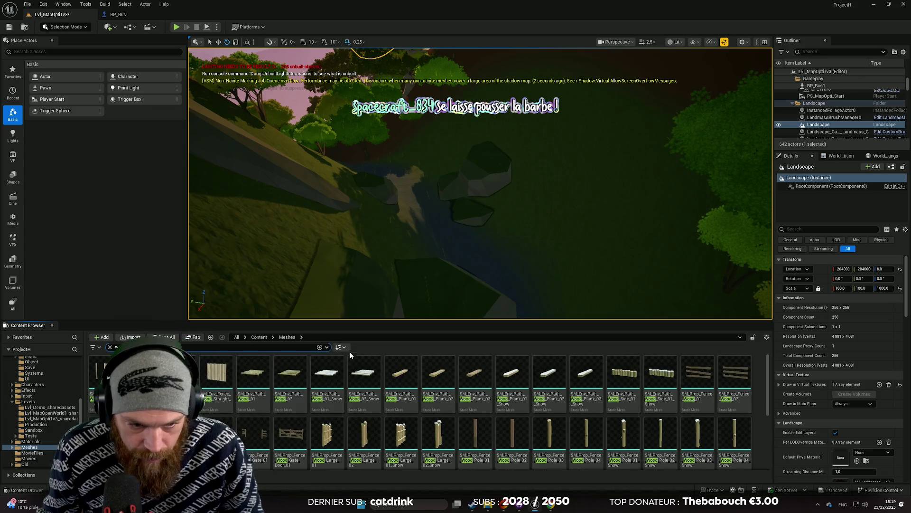
pyautogui.scroll(-2, 351, 361)
pyautogui.moveTo(422, 423)
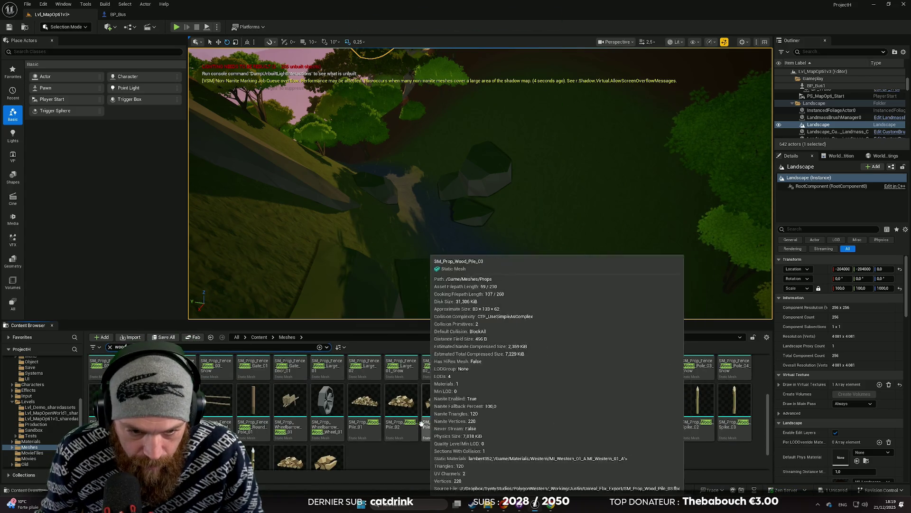
pyautogui.scroll(1, 422, 424)
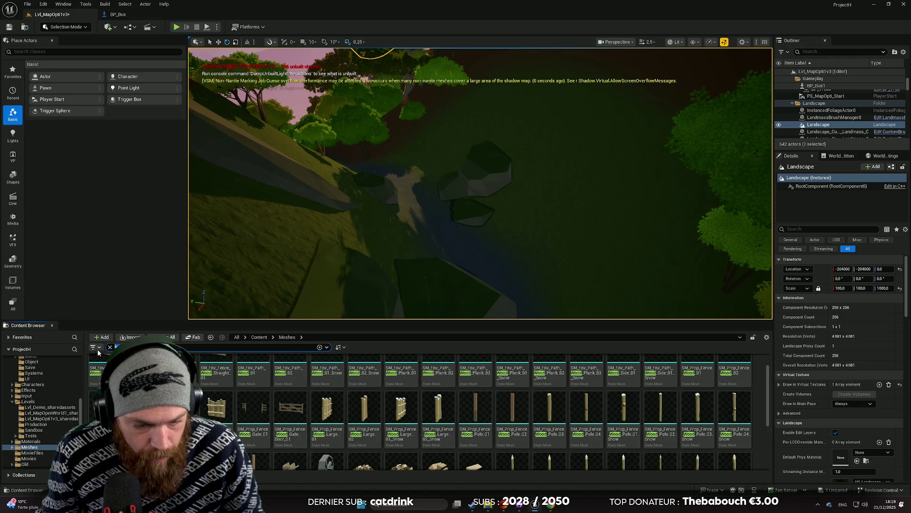
pyautogui.write('tree')
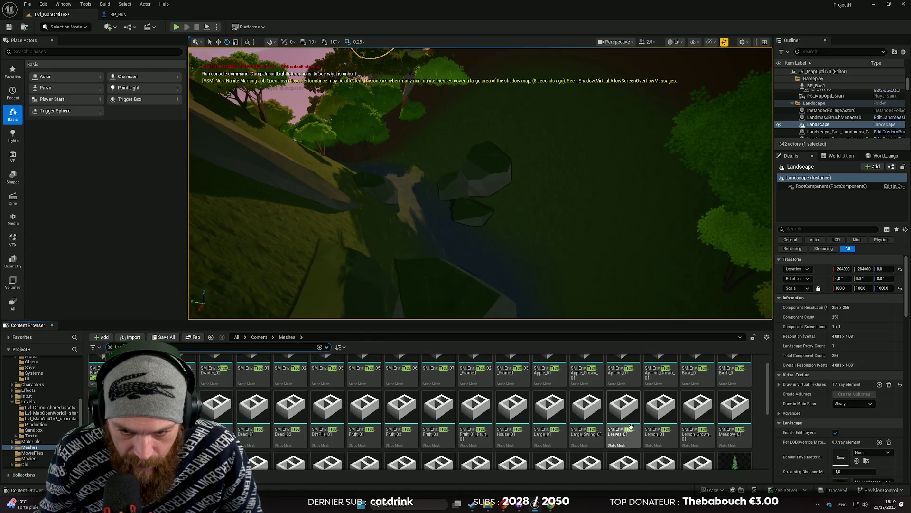
pyautogui.moveTo(598, 411)
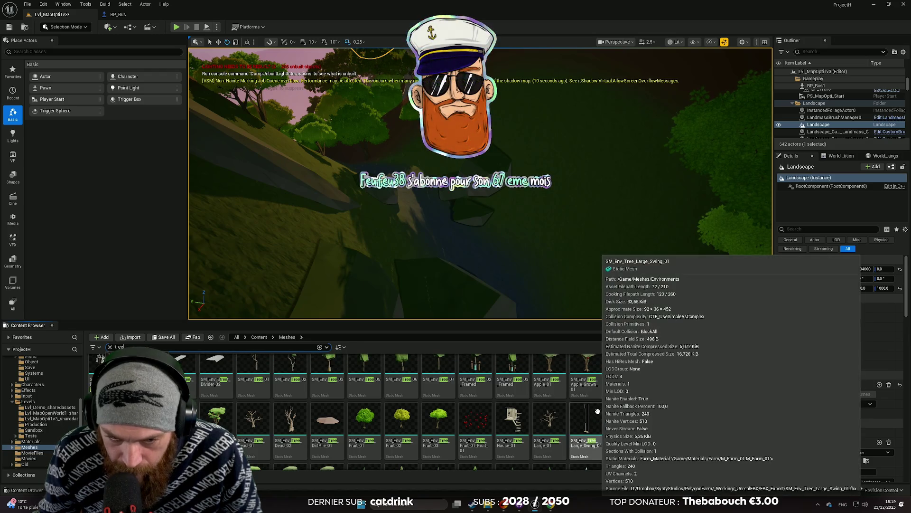
pyautogui.scroll(1, 597, 411)
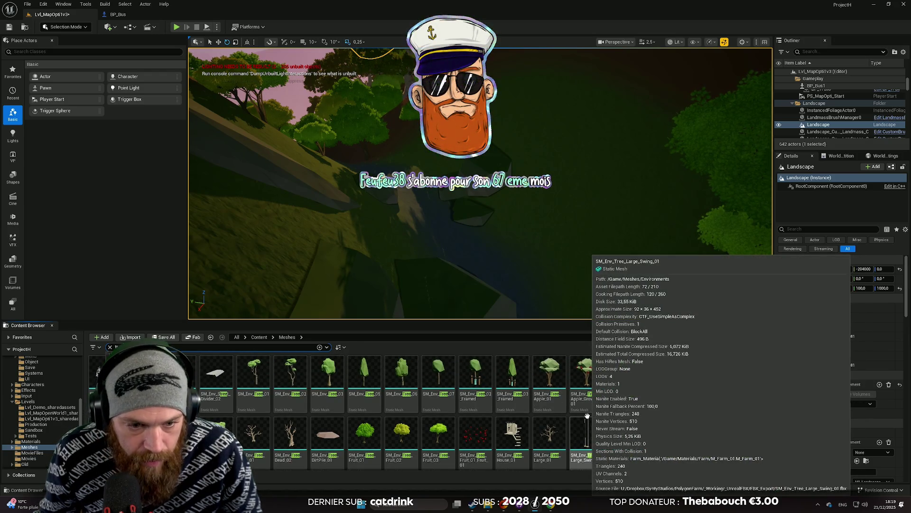
pyautogui.scroll(-1, 588, 416)
pyautogui.moveTo(534, 410)
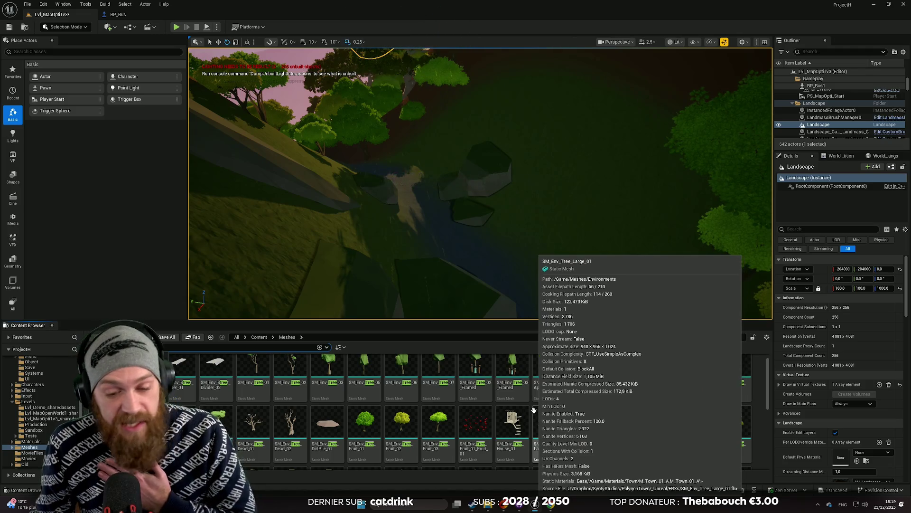
pyautogui.scroll(-2, 533, 410)
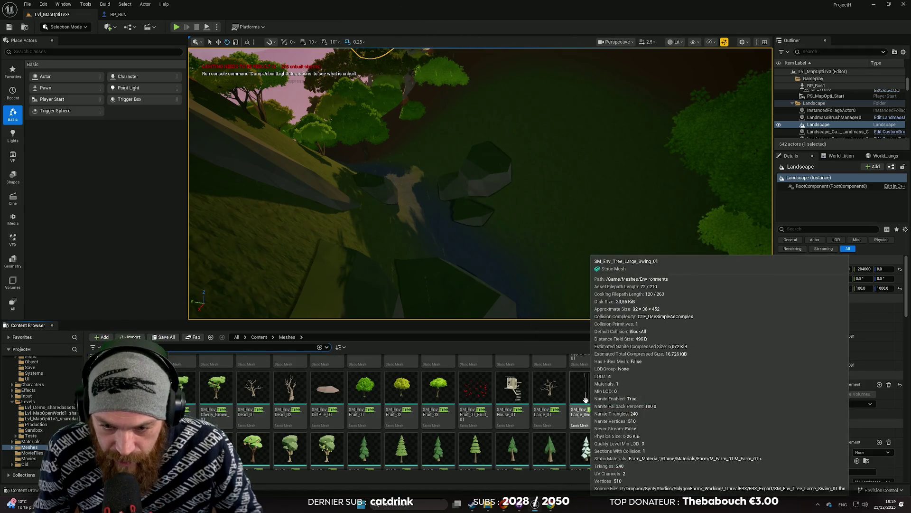
pyautogui.scroll(-4, 585, 400)
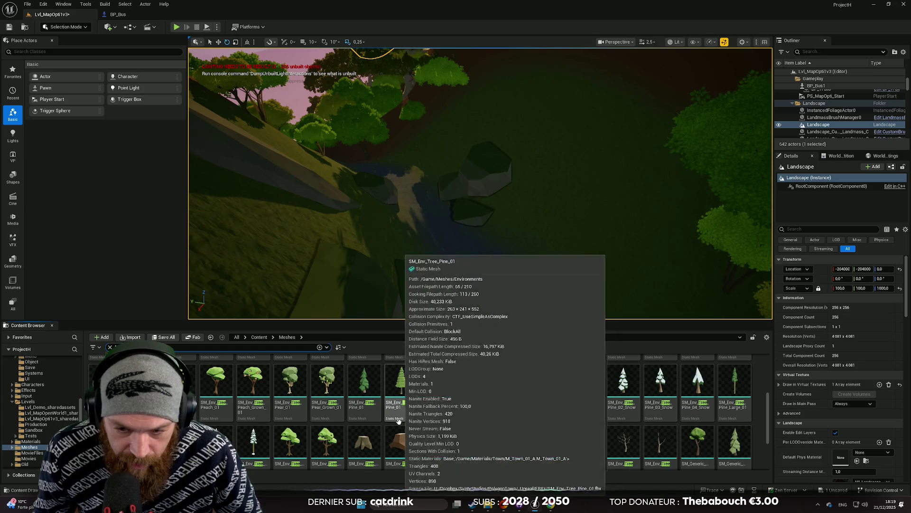
# Step: Place SM_Env_Tree_Stump_01 on the grassy slope and nudge it slightly along X
pyautogui.moveTo(346, 314)
pyautogui.mouseDown()
pyautogui.moveTo(322, 299)
pyautogui.moveTo(333, 266)
pyautogui.moveTo(327, 304)
pyautogui.moveTo(333, 294)
pyautogui.mouseUp()
pyautogui.moveTo(364, 444)
pyautogui.mouseDown()
pyautogui.moveTo(375, 446)
pyautogui.moveTo(452, 188)
pyautogui.moveTo(519, 200)
pyautogui.mouseUp()
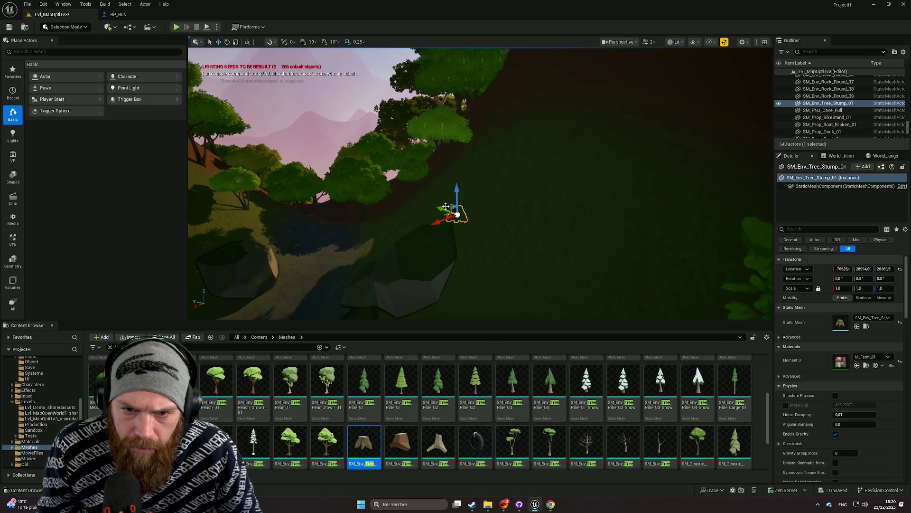
pyautogui.moveTo(433, 229); pyautogui.dragTo(437, 229)
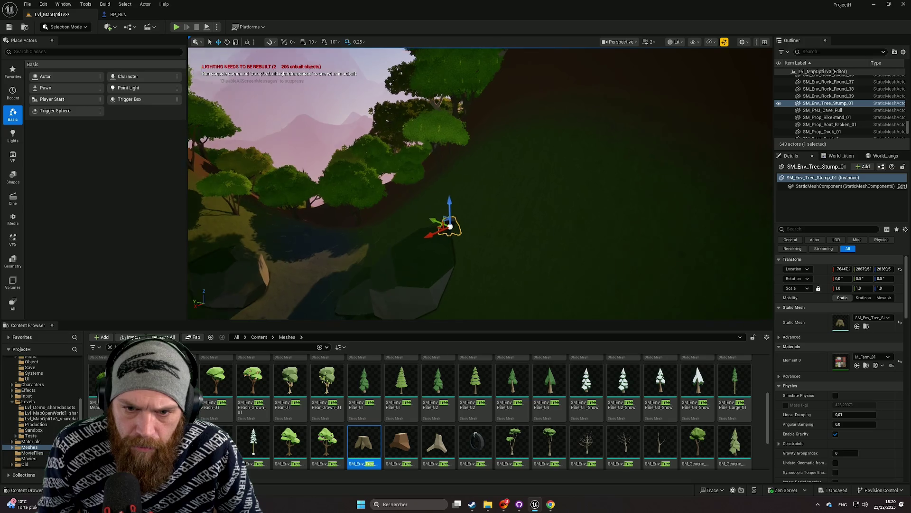
pyautogui.press('f')
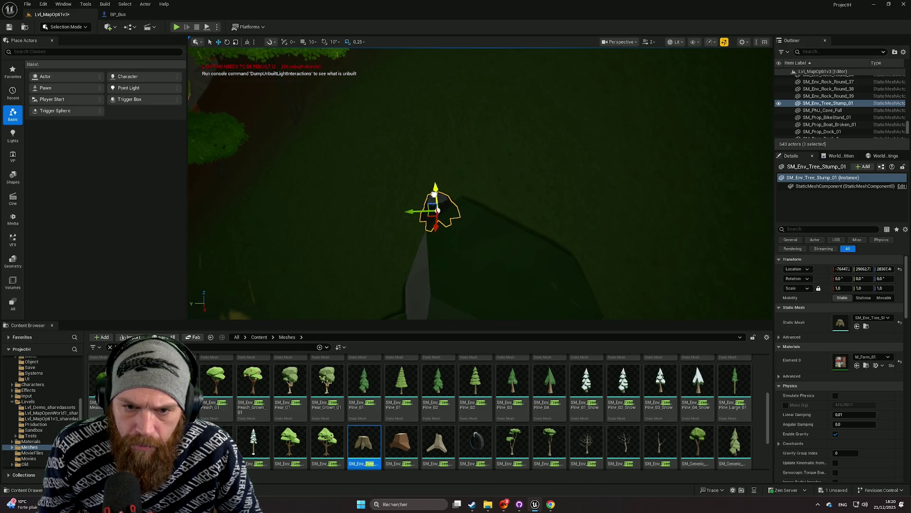
pyautogui.click(508, 189)
pyautogui.moveTo(508, 189)
pyautogui.mouseDown()
pyautogui.moveTo(503, 223)
pyautogui.moveTo(474, 204)
pyautogui.mouseUp()
pyautogui.scroll(-2, 427, 398)
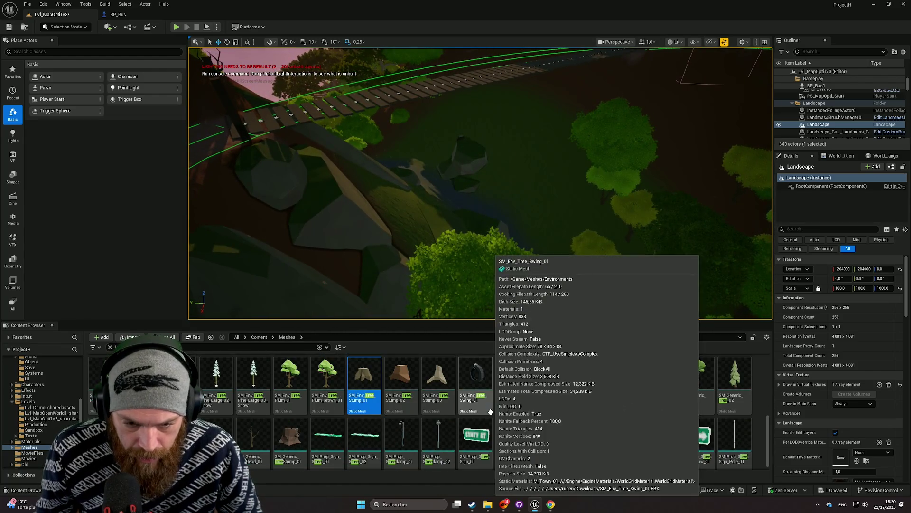
# Step: Place SM_Generic_TreeStump_01, scale it to 3.31, then delete it again
pyautogui.moveTo(306, 440)
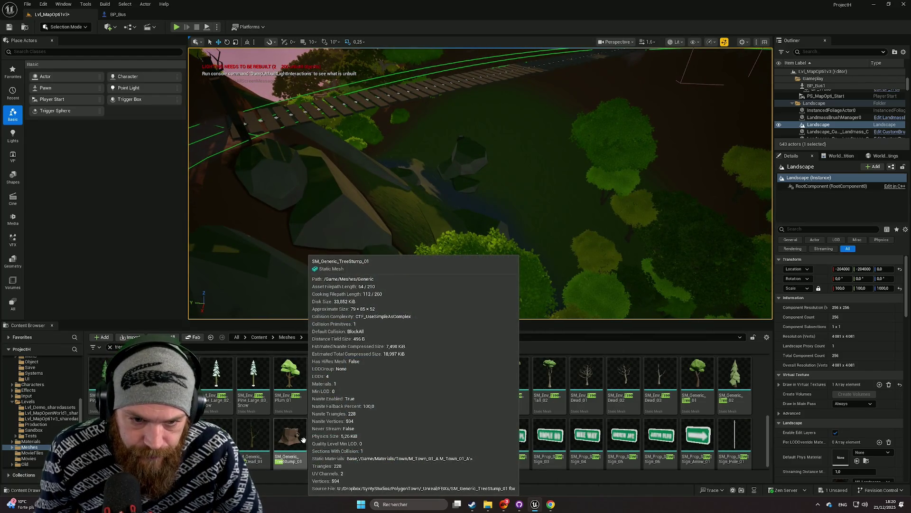
pyautogui.click(374, 399)
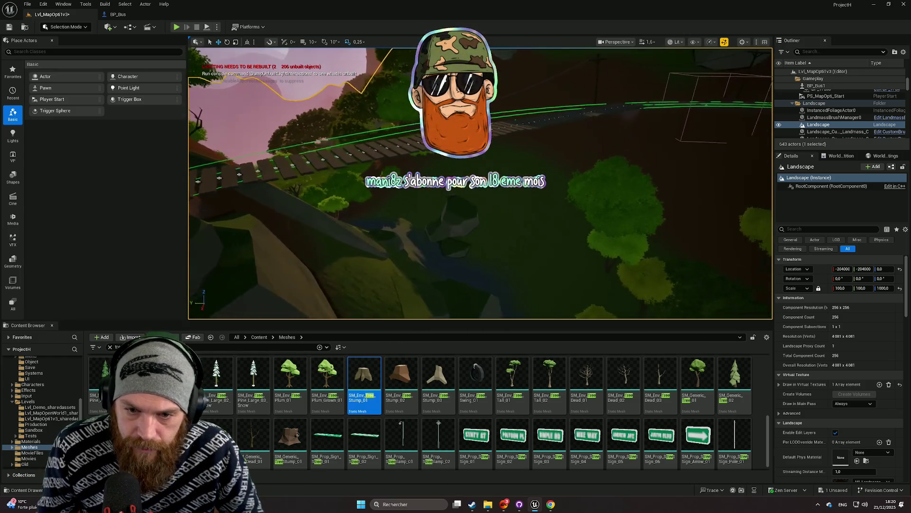
pyautogui.moveTo(475, 204); pyautogui.dragTo(468, 223)
pyautogui.moveTo(290, 434)
pyautogui.mouseDown()
pyautogui.moveTo(418, 220)
pyautogui.moveTo(415, 229)
pyautogui.moveTo(579, 285)
pyautogui.mouseUp()
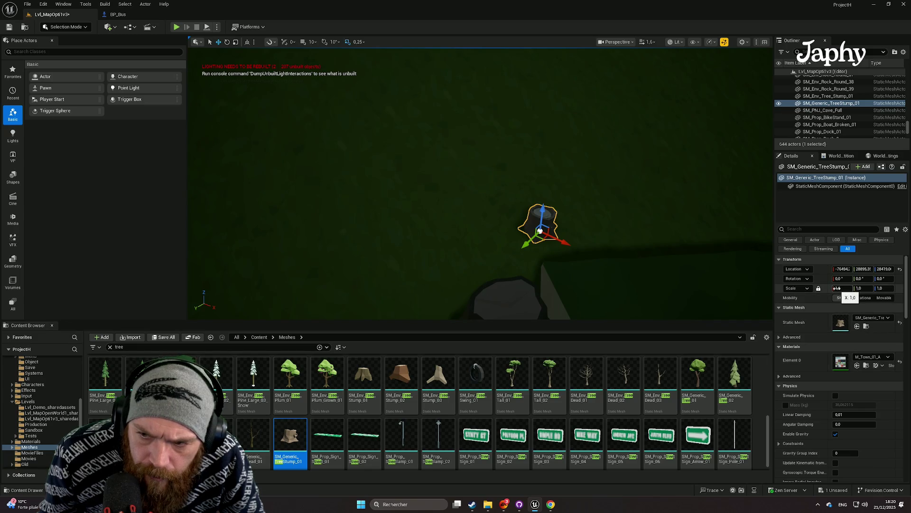
pyautogui.moveTo(837, 288); pyautogui.dragTo(888, 288)
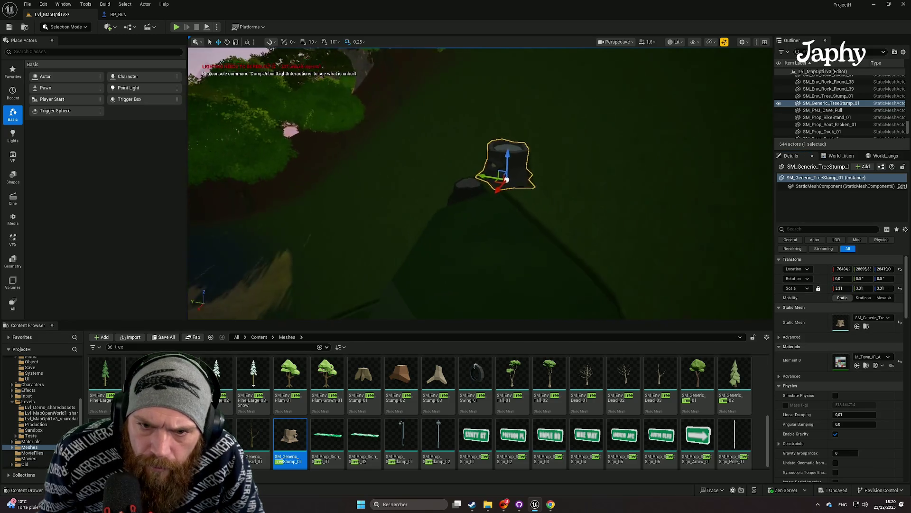
pyautogui.press('Delete')
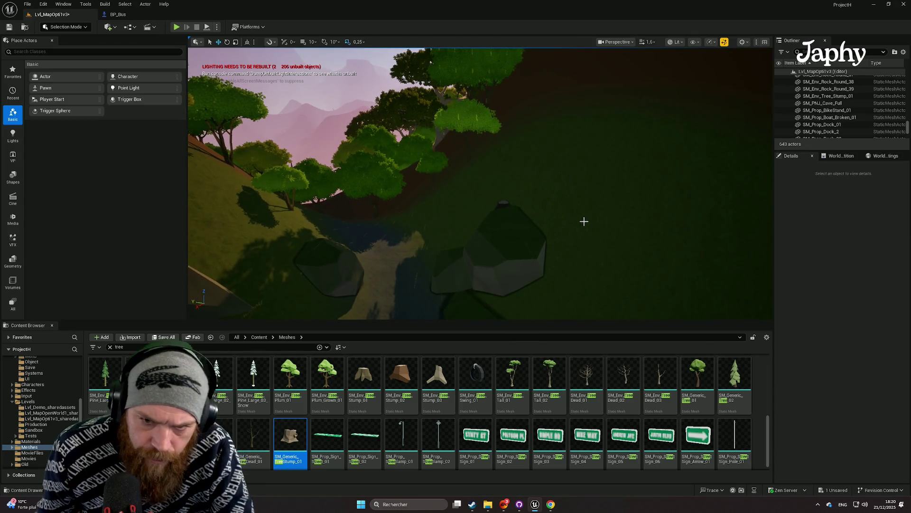
pyautogui.moveTo(583, 221)
pyautogui.mouseDown()
pyautogui.moveTo(579, 285)
pyautogui.moveTo(609, 305)
pyautogui.mouseUp()
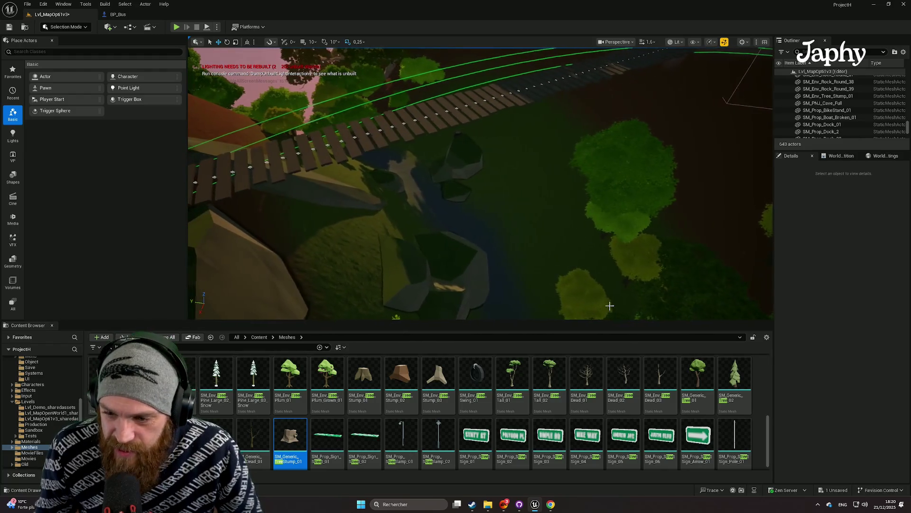
# Step: Try the Content Browser searches 'dea', 'stram' and 'stu' to find the dead tree meshes
pyautogui.scroll(-1, 264, 418)
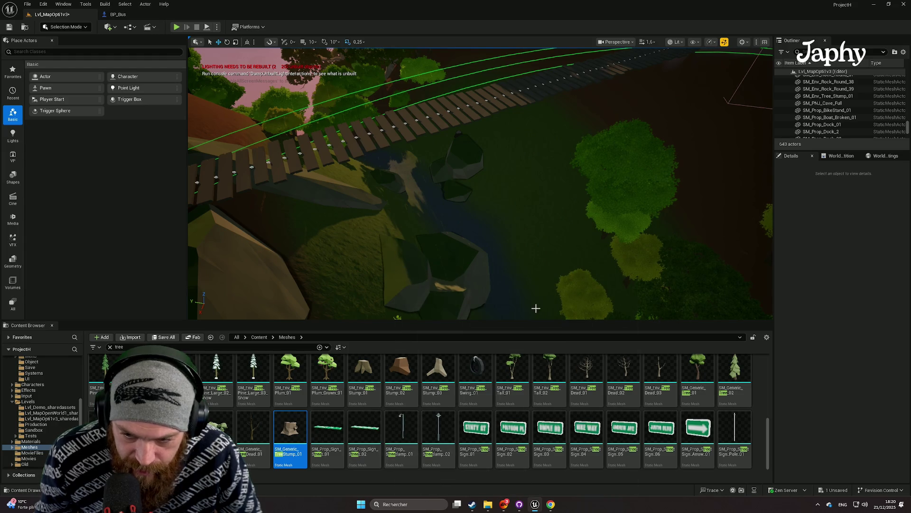
pyautogui.scroll(5, 504, 434)
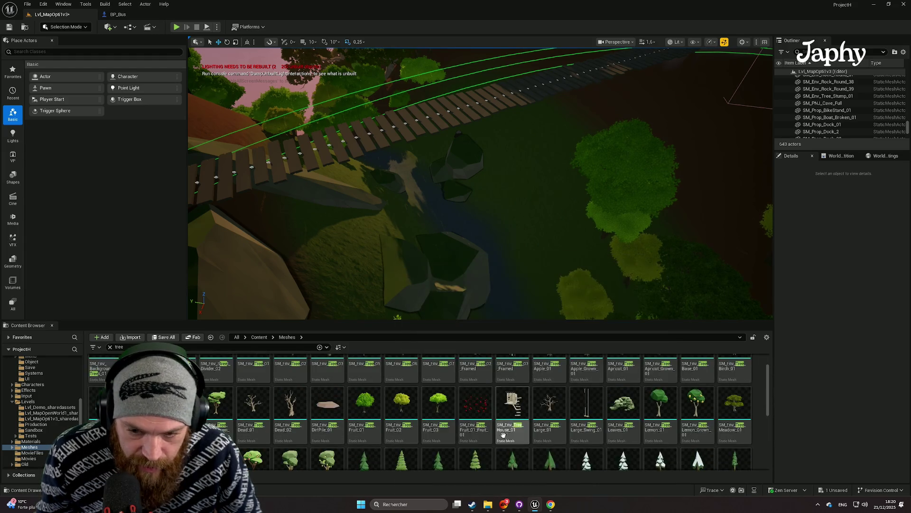
pyautogui.scroll(2, 503, 435)
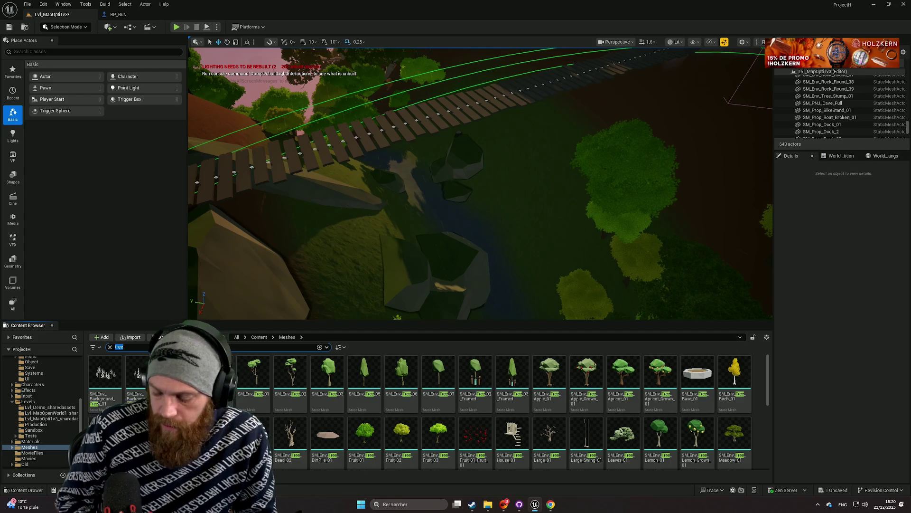
pyautogui.write('dea')
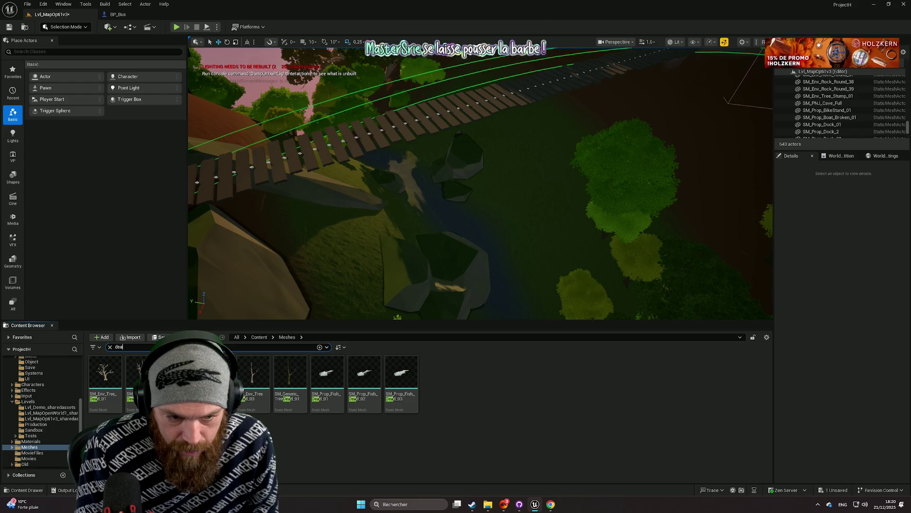
pyautogui.press('BackSpace')
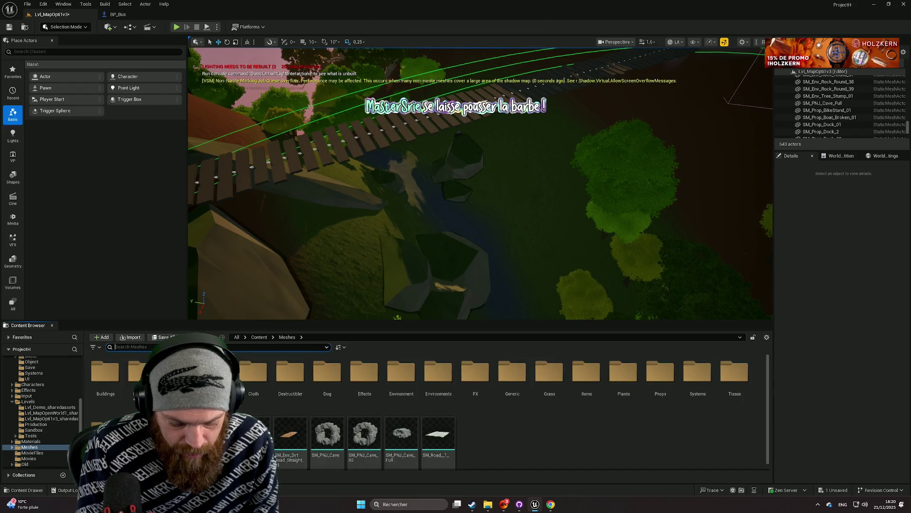
pyautogui.write('str')
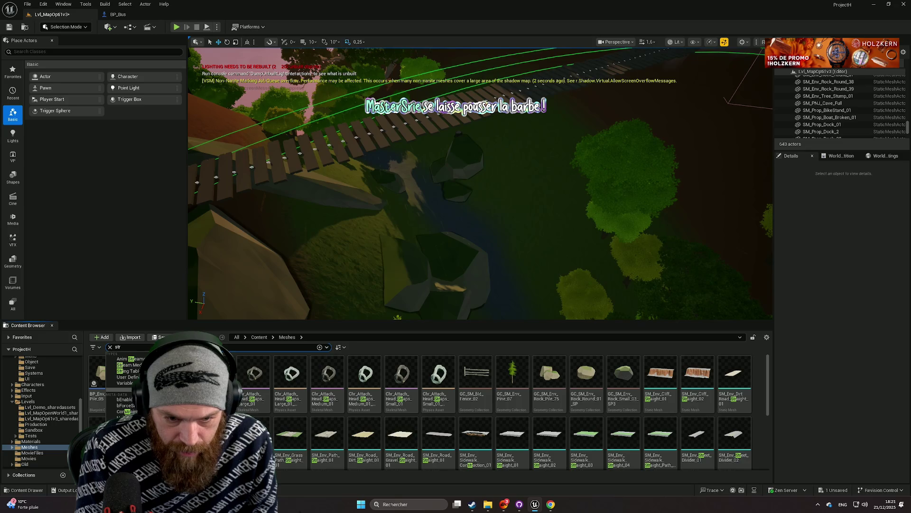
pyautogui.write('a')
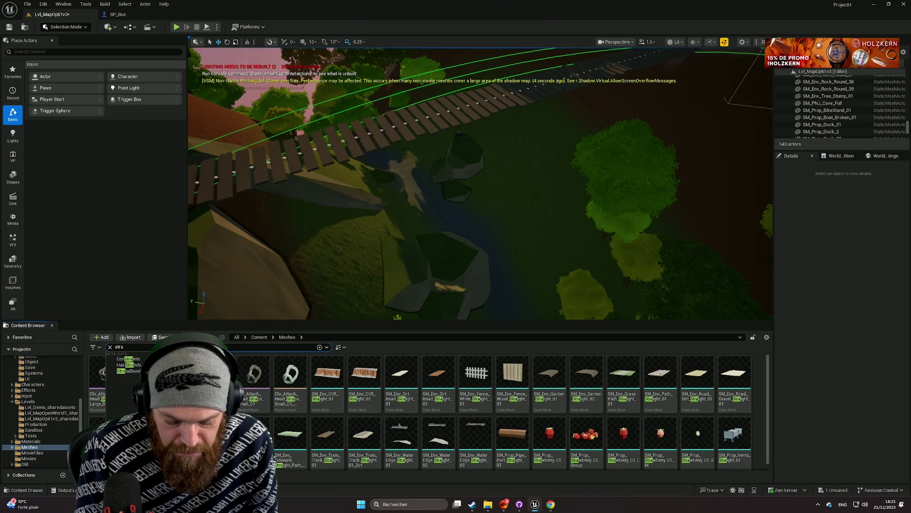
pyautogui.write('m')
pyautogui.press('BackSpace')
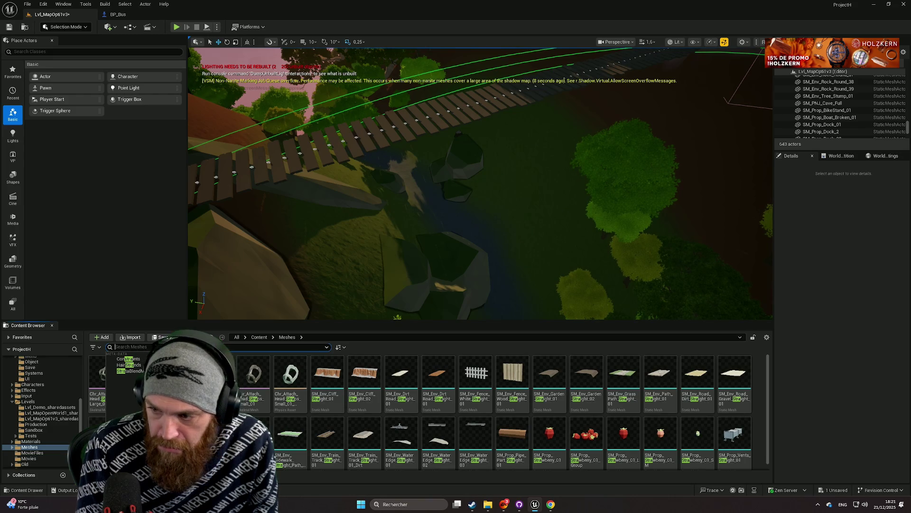
pyautogui.write('stu')
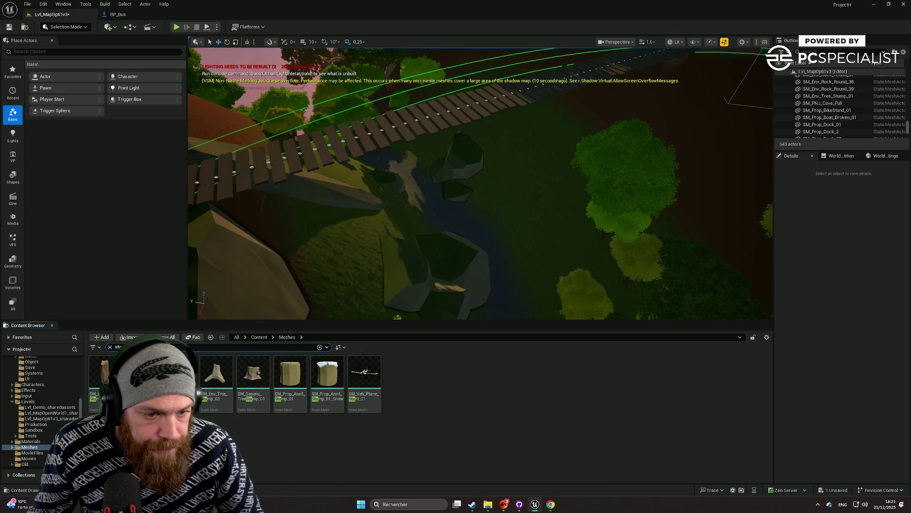
# Step: Place SM_Generic_TreeDead_01 by the rocks, scale it to about 3.40 and tip it across the stream
pyautogui.write('dea')
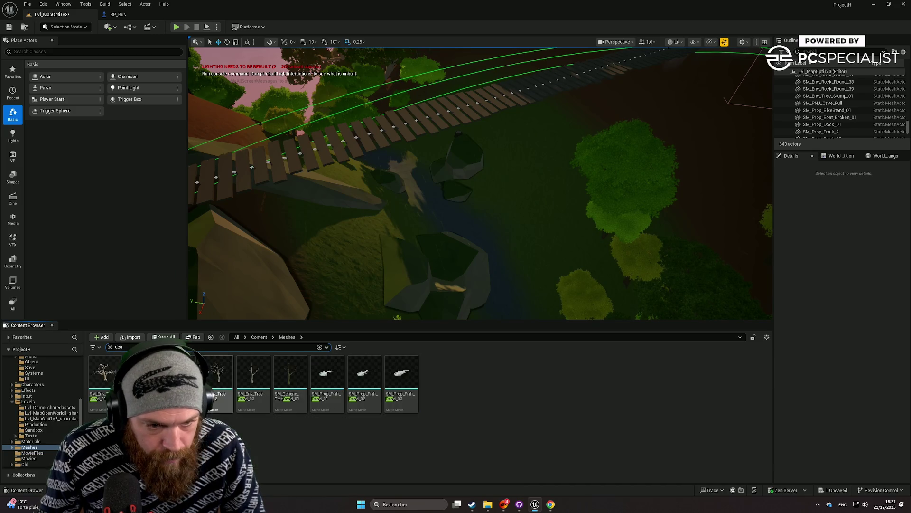
pyautogui.moveTo(290, 373); pyautogui.dragTo(451, 220)
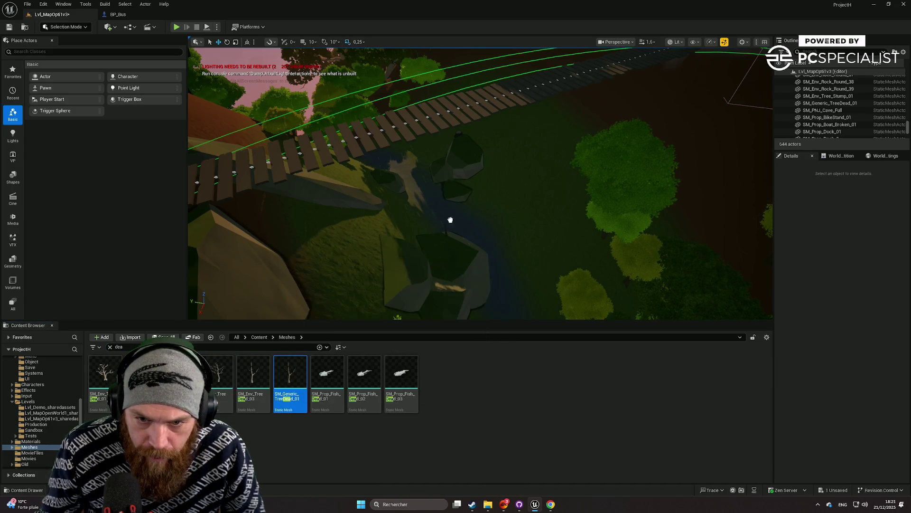
pyautogui.scroll(5, 488, 171)
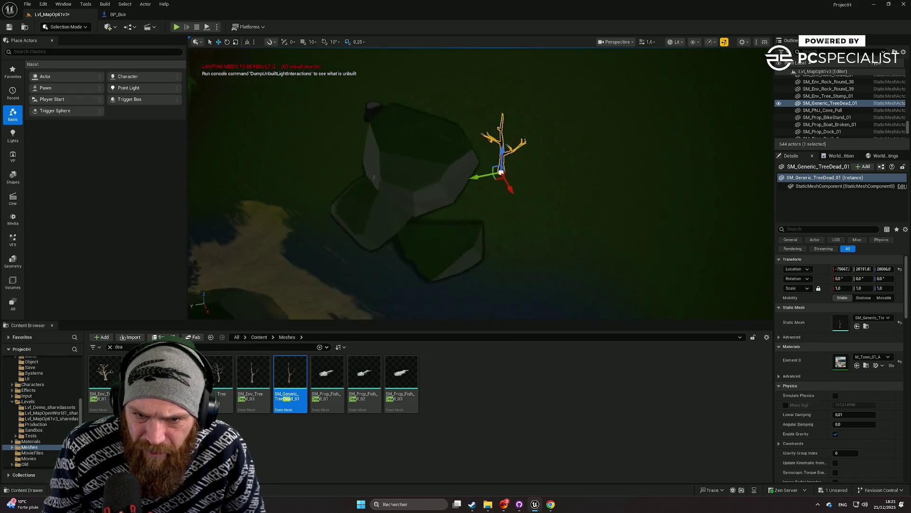
pyautogui.scroll(1, 549, 233)
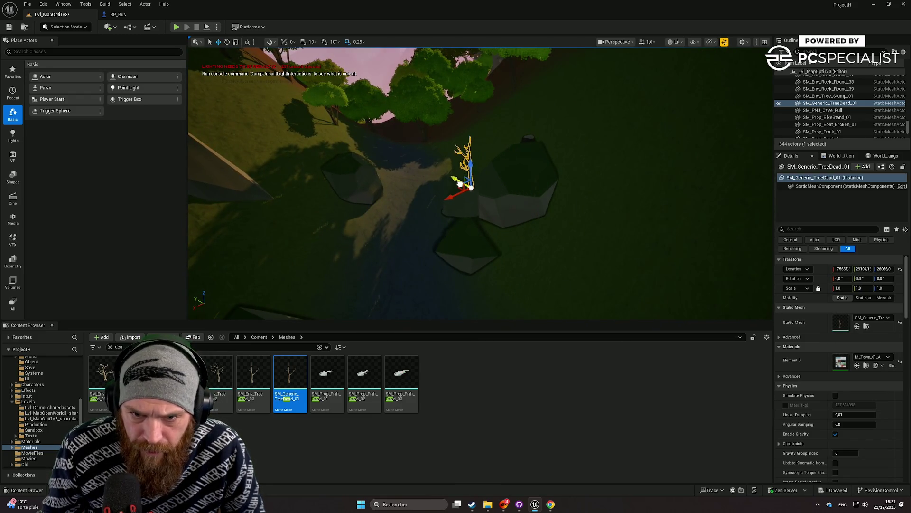
pyautogui.moveTo(458, 198); pyautogui.dragTo(479, 208)
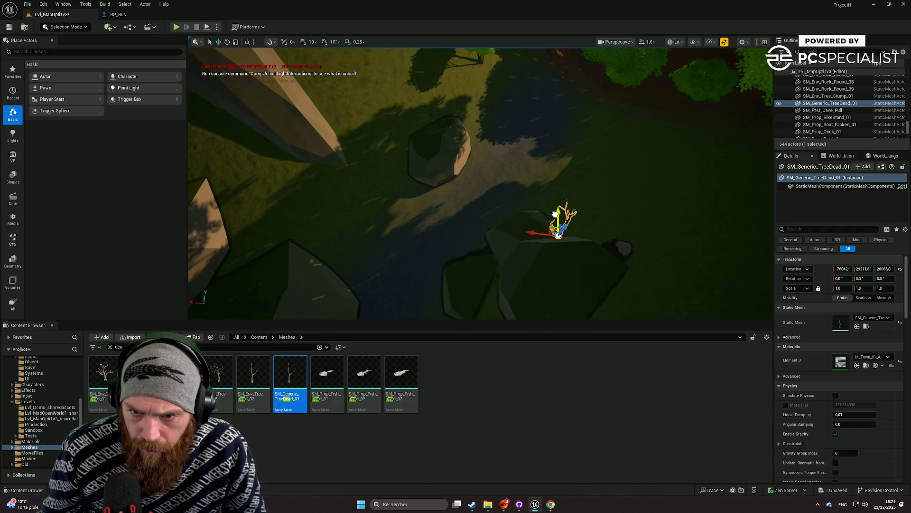
pyautogui.moveTo(842, 288); pyautogui.dragTo(883, 288)
pyautogui.moveTo(547, 226)
pyautogui.mouseDown()
pyautogui.moveTo(531, 247)
pyautogui.moveTo(522, 227)
pyautogui.moveTo(503, 232)
pyautogui.moveTo(546, 218)
pyautogui.moveTo(536, 228)
pyautogui.moveTo(566, 244)
pyautogui.moveTo(527, 223)
pyautogui.moveTo(535, 205)
pyautogui.mouseUp()
pyautogui.click(566, 244)
pyautogui.click(535, 205)
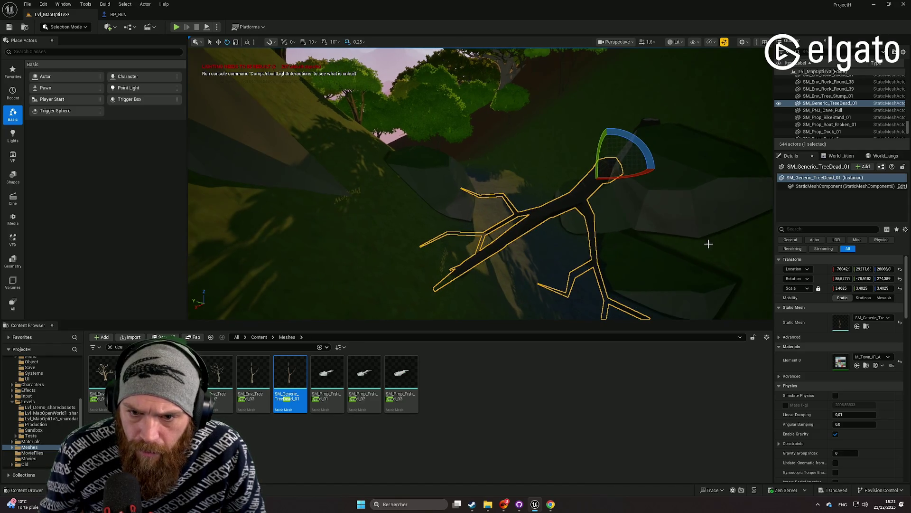
pyautogui.click(724, 250)
pyautogui.moveTo(724, 250); pyautogui.dragTo(646, 162)
pyautogui.moveTo(350, 265); pyautogui.dragTo(361, 163)
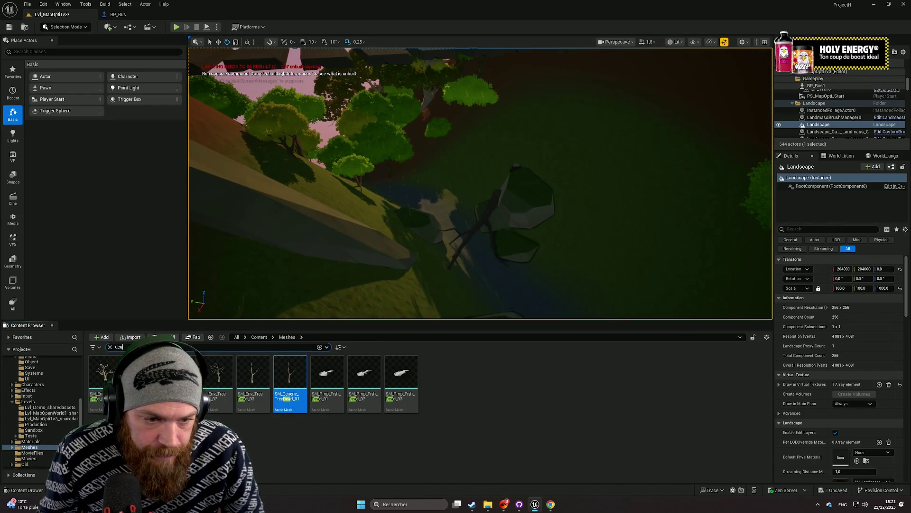
pyautogui.write('cas')
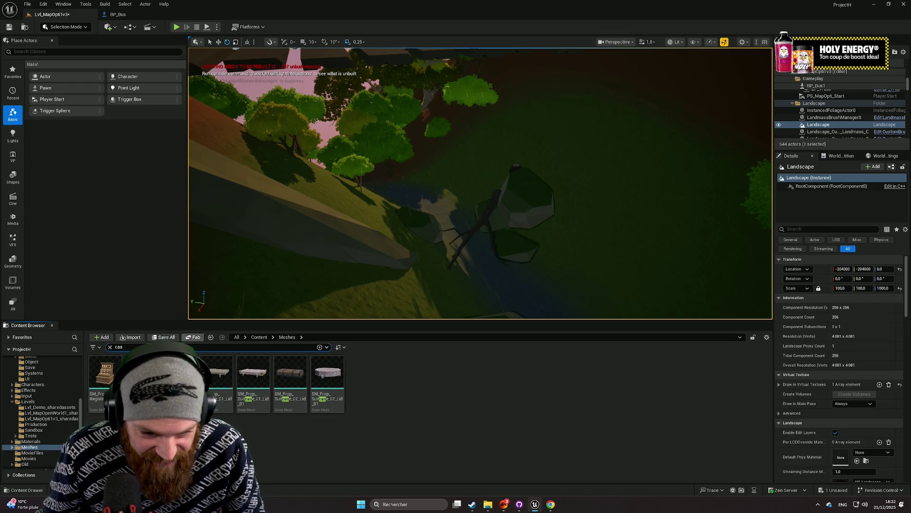
pyautogui.moveTo(525, 177); pyautogui.dragTo(508, 201)
pyautogui.press('f')
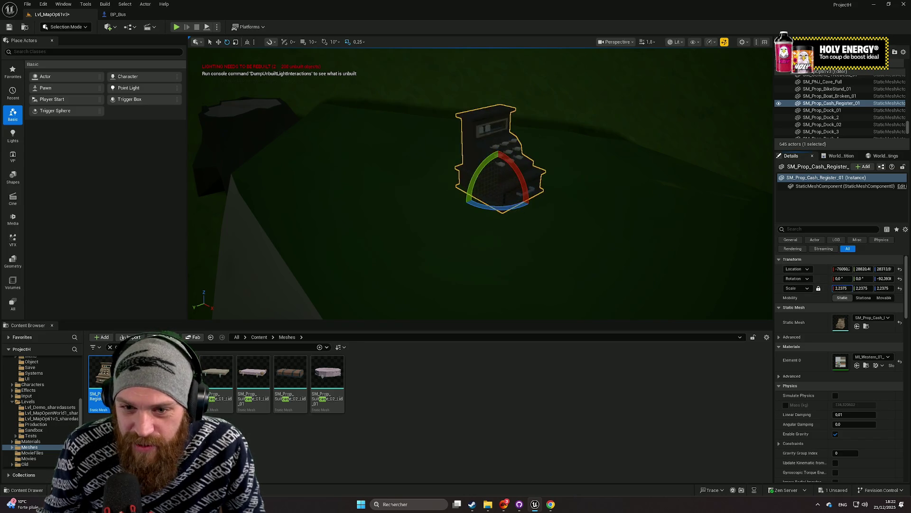
pyautogui.moveTo(594, 196); pyautogui.dragTo(594, 228)
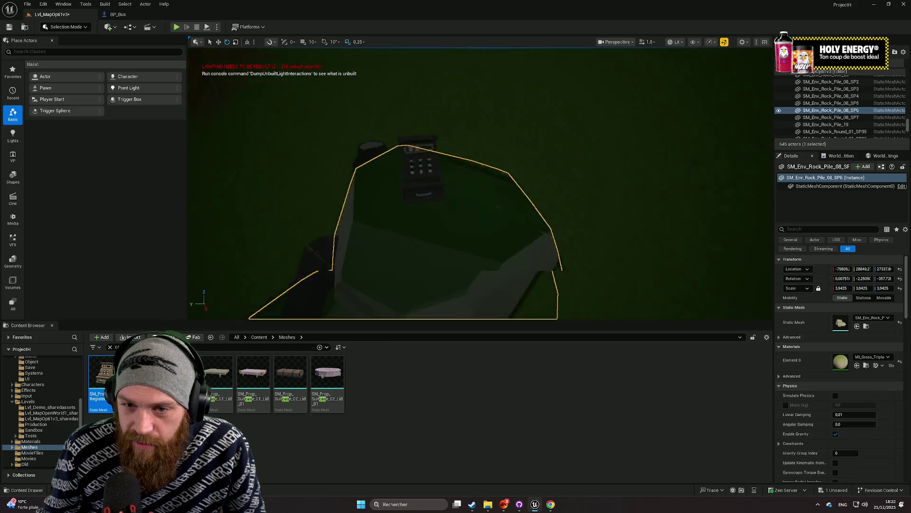
pyautogui.scroll(-5, 522, 196)
pyautogui.click(522, 202)
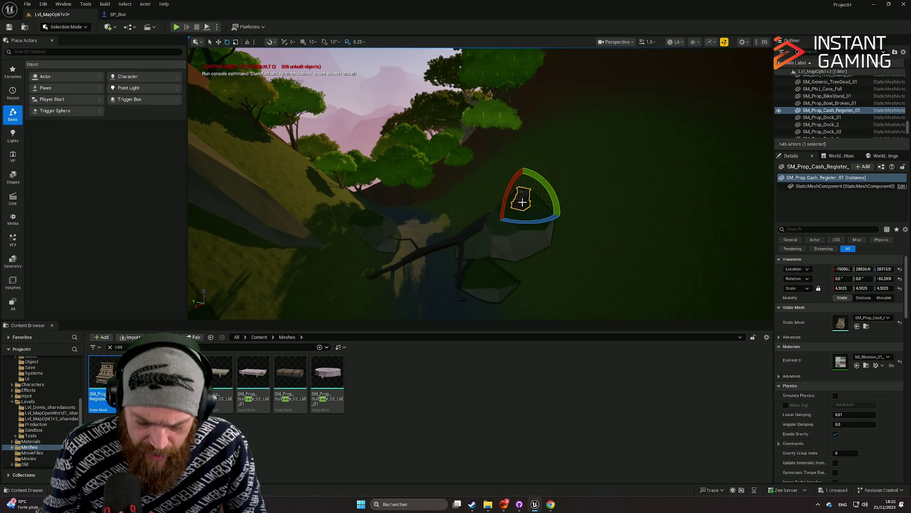
pyautogui.press('Delete')
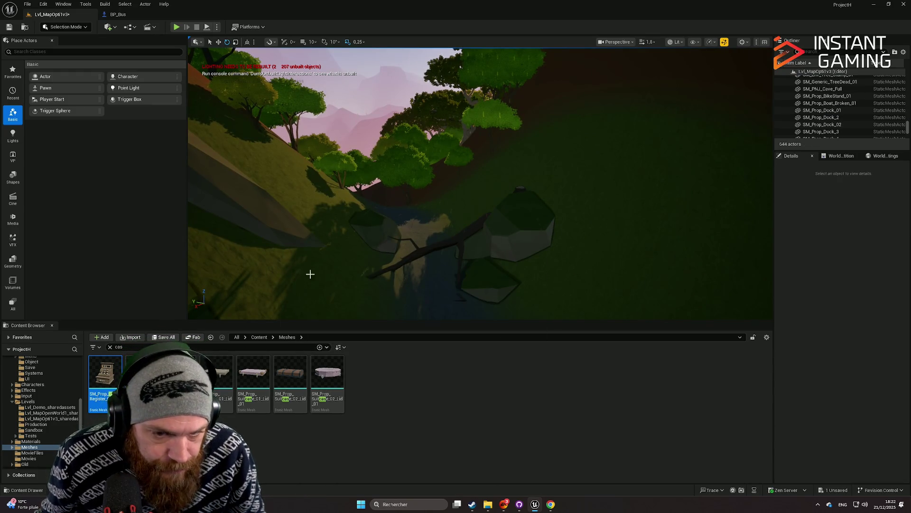
pyautogui.scroll(-10, 310, 273)
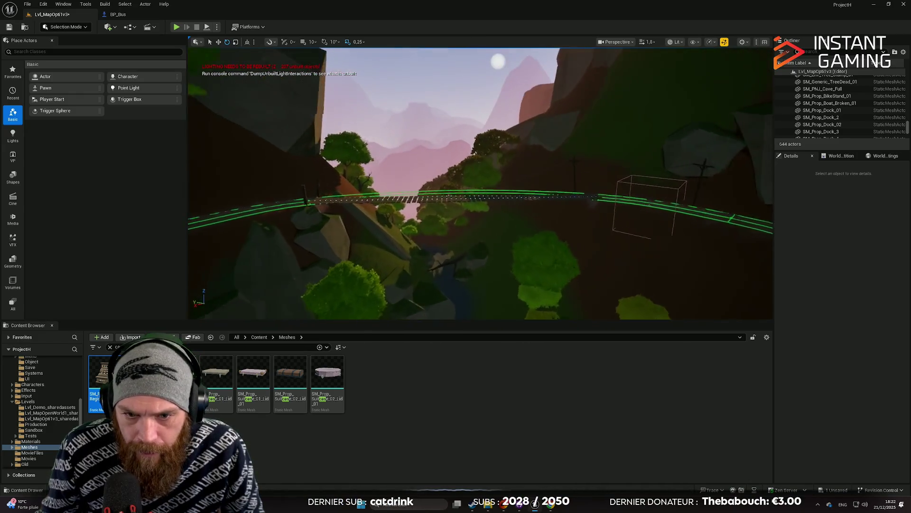
# Step: Survey the canyon and its bridges, then select InstancedFoliageActor0 and open the editor modes list
pyautogui.scroll(10, 481, 183)
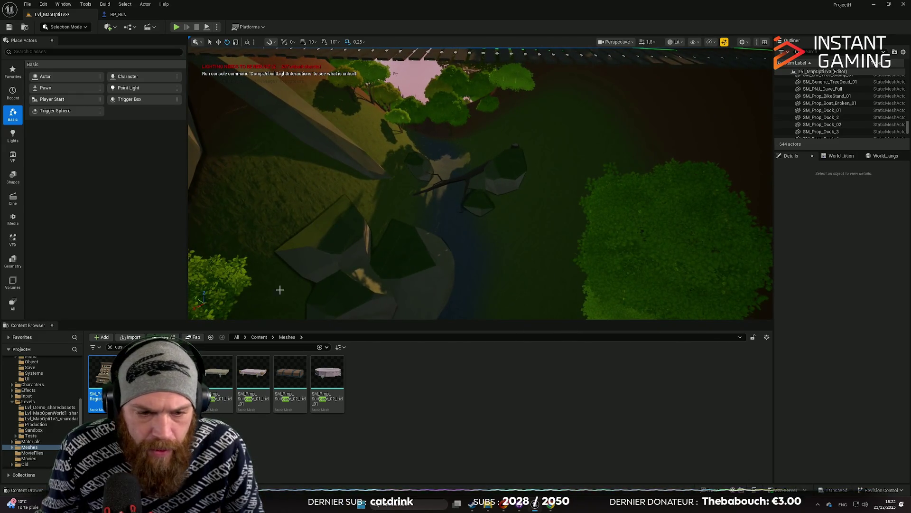
pyautogui.scroll(-10, 480, 184)
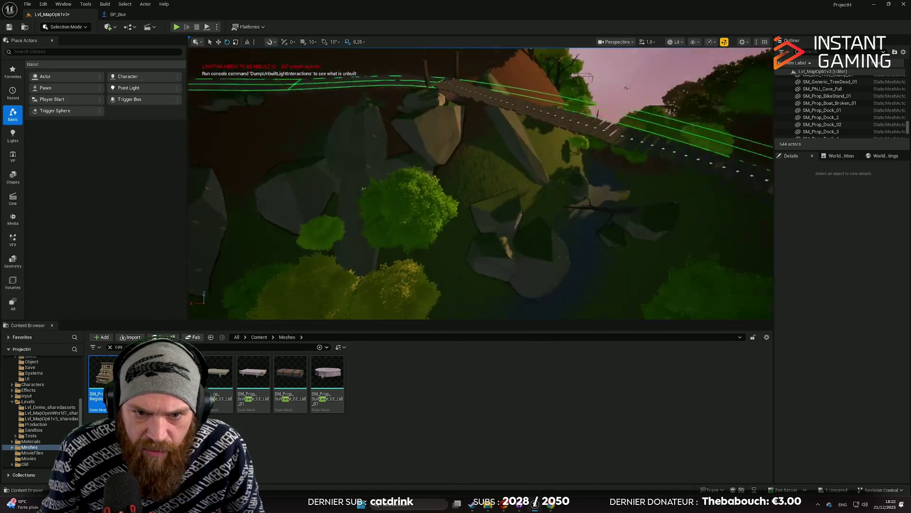
pyautogui.scroll(10, 480, 183)
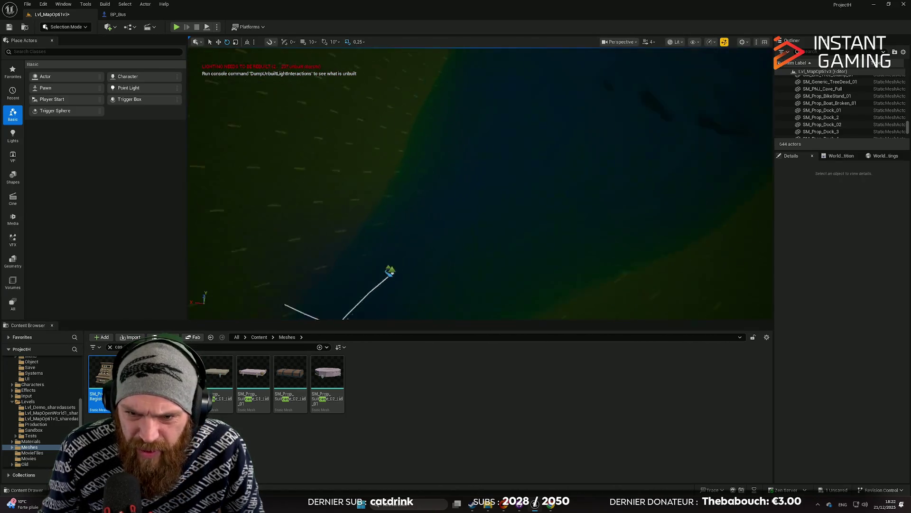
pyautogui.scroll(-10, 480, 183)
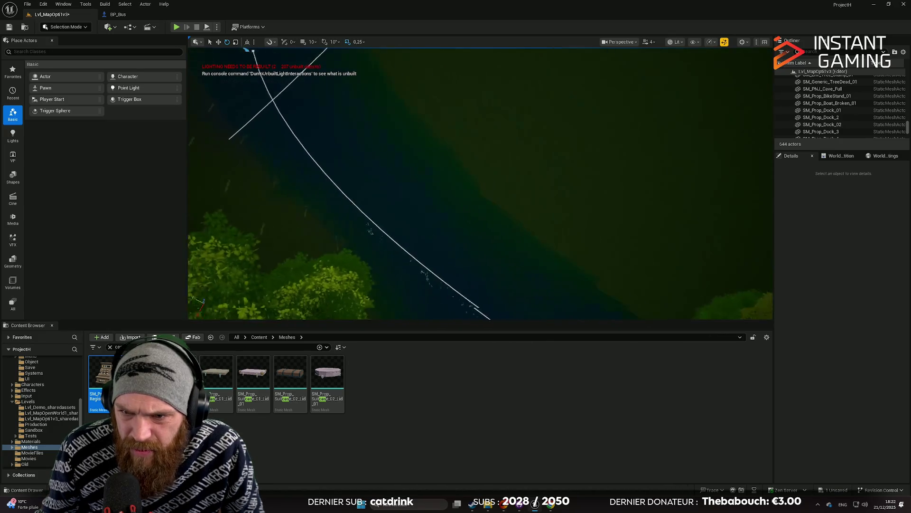
pyautogui.scroll(8, 481, 184)
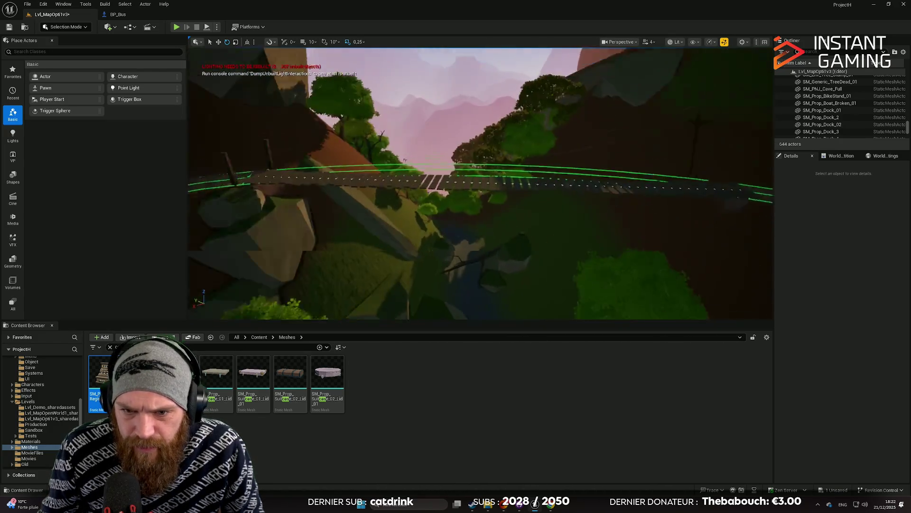
pyautogui.scroll(-8, 480, 184)
pyautogui.scroll(8, 480, 184)
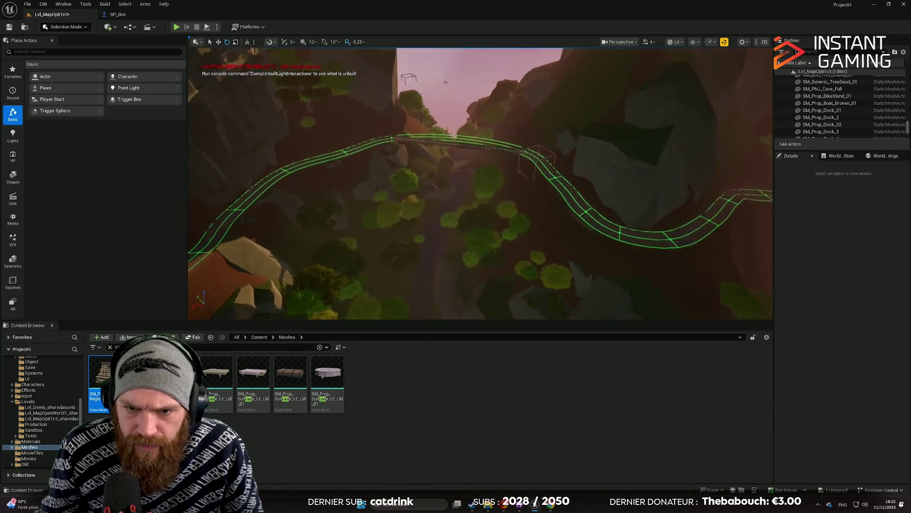
pyautogui.scroll(8, 481, 183)
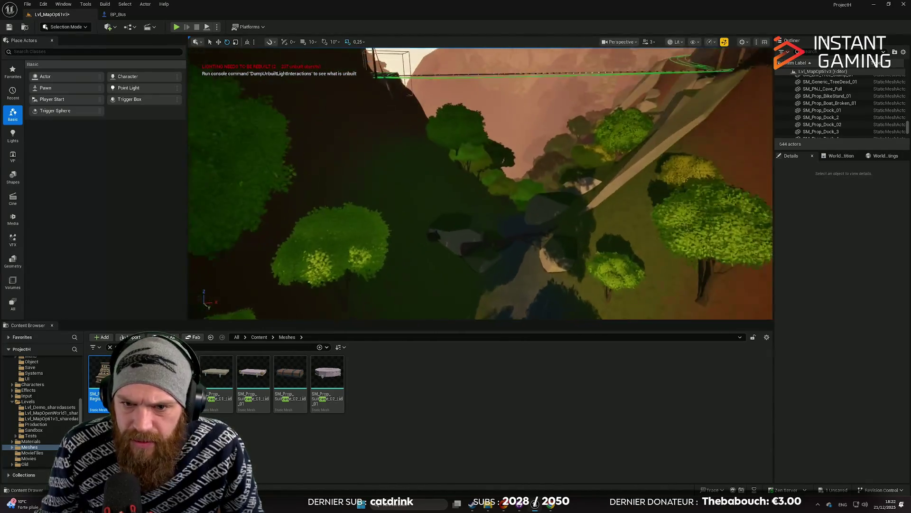
pyautogui.scroll(8, 480, 183)
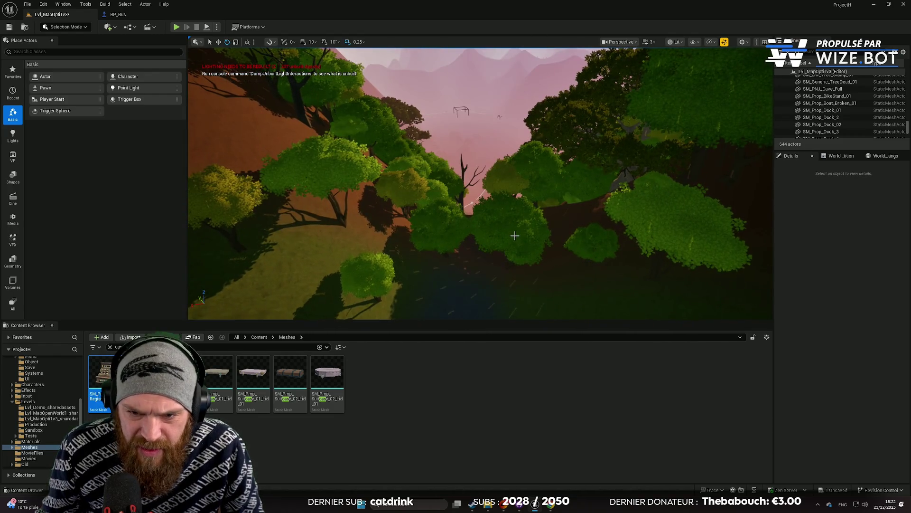
pyautogui.click(513, 235)
pyautogui.click(73, 29)
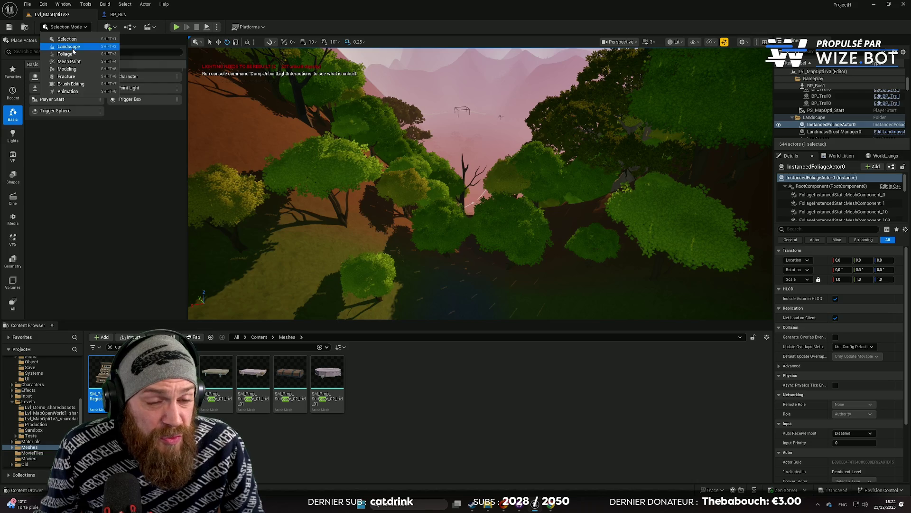
# Step: Switch to Foliage Mode and delete two trees beside the creek
pyautogui.click(73, 48)
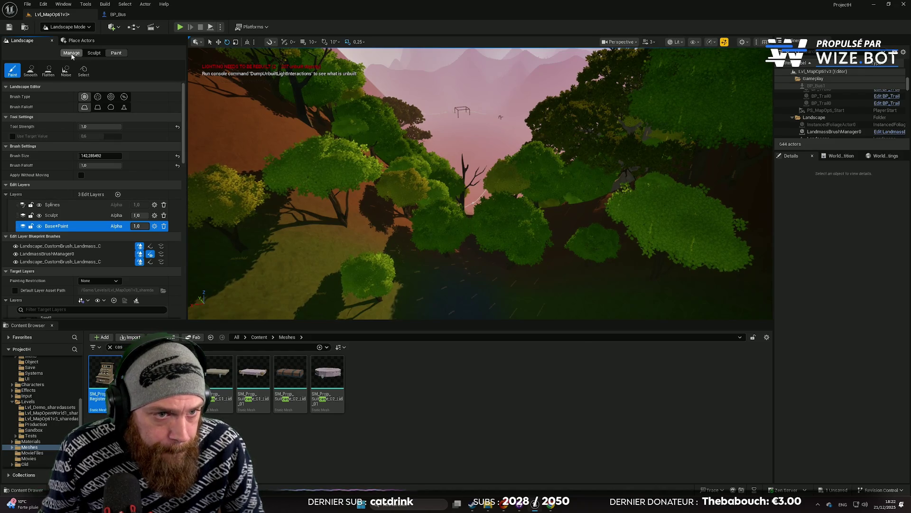
pyautogui.click(78, 28)
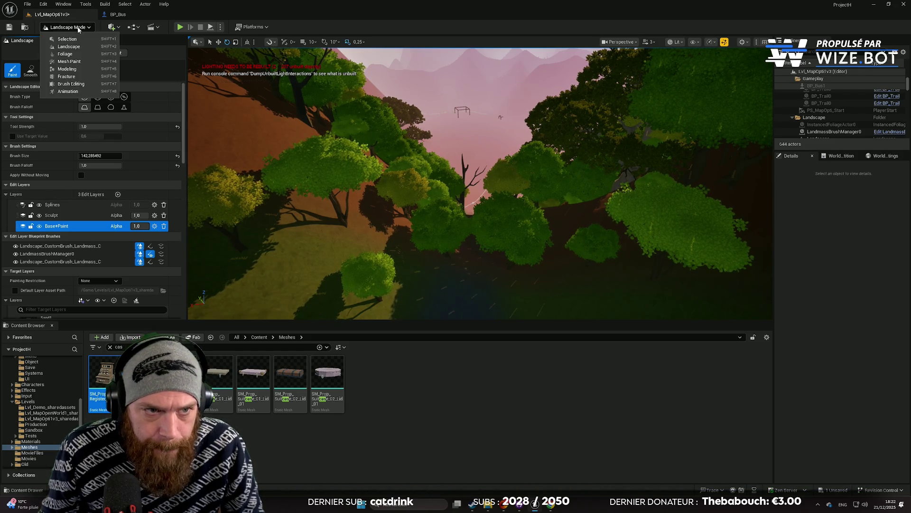
pyautogui.click(72, 53)
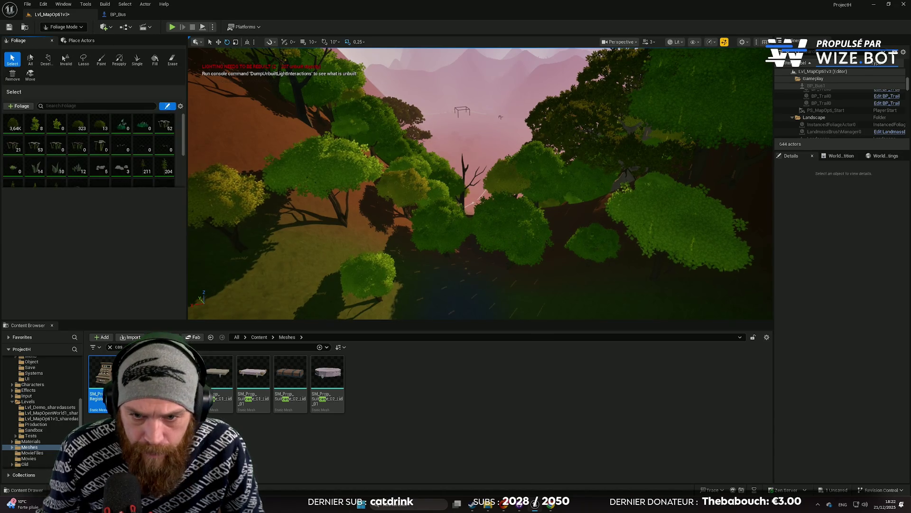
pyautogui.moveTo(513, 238); pyautogui.dragTo(518, 238)
pyautogui.press('Delete')
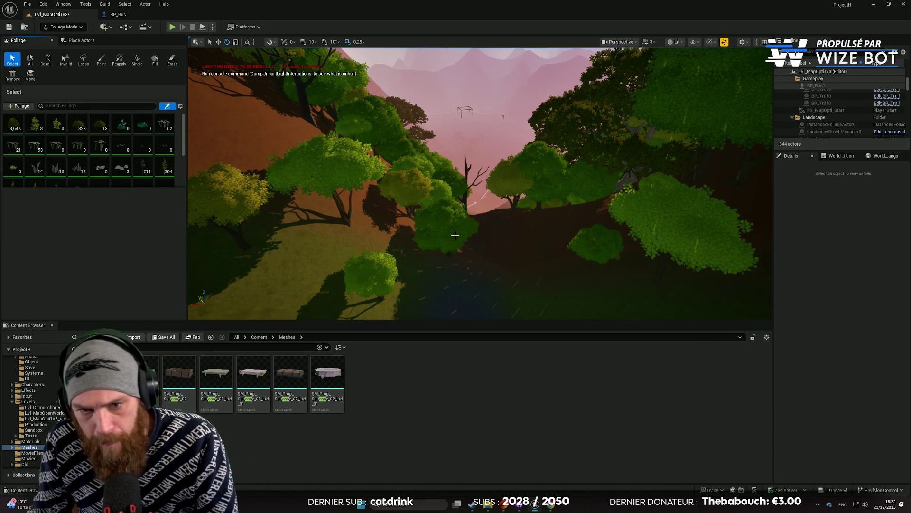
pyautogui.click(456, 239)
pyautogui.press('Delete')
# Step: Return to Landscape Mode and bring up the Sculpt tools
pyautogui.moveTo(484, 246); pyautogui.dragTo(484, 219)
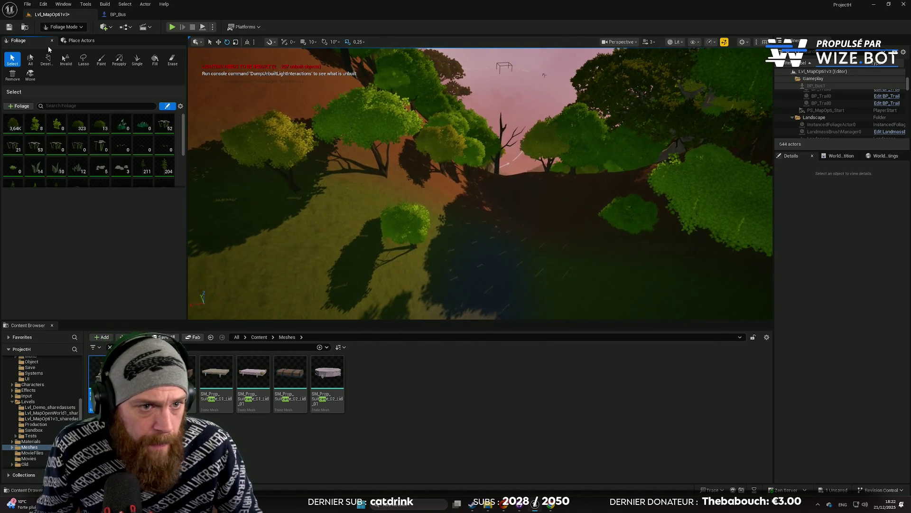
pyautogui.click(71, 27)
pyautogui.click(71, 44)
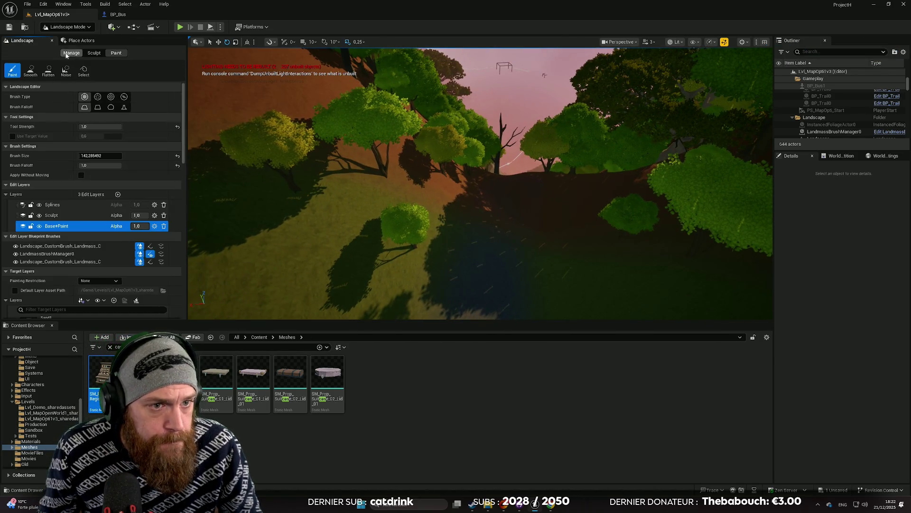
pyautogui.click(93, 53)
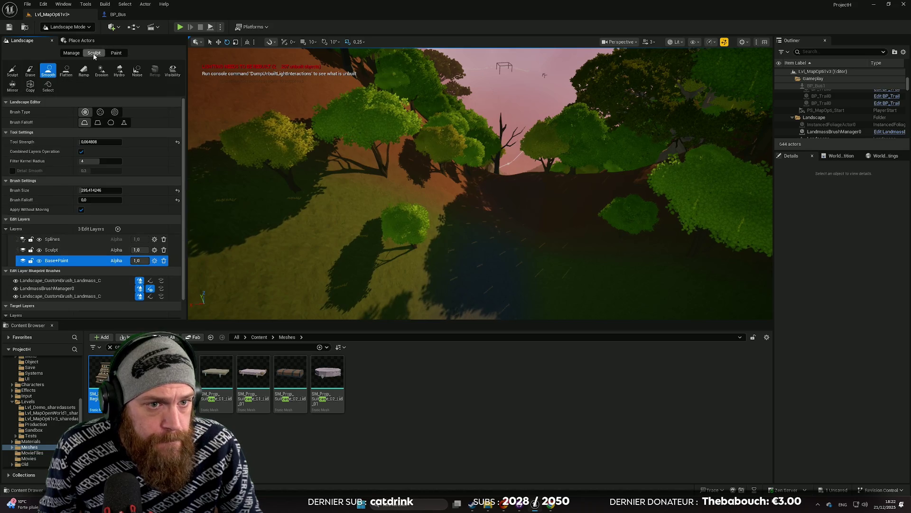
# Step: Choose the basic Sculpt brush on the Sculpt edit layer, then open the Quick Add menu
pyautogui.click(12, 71)
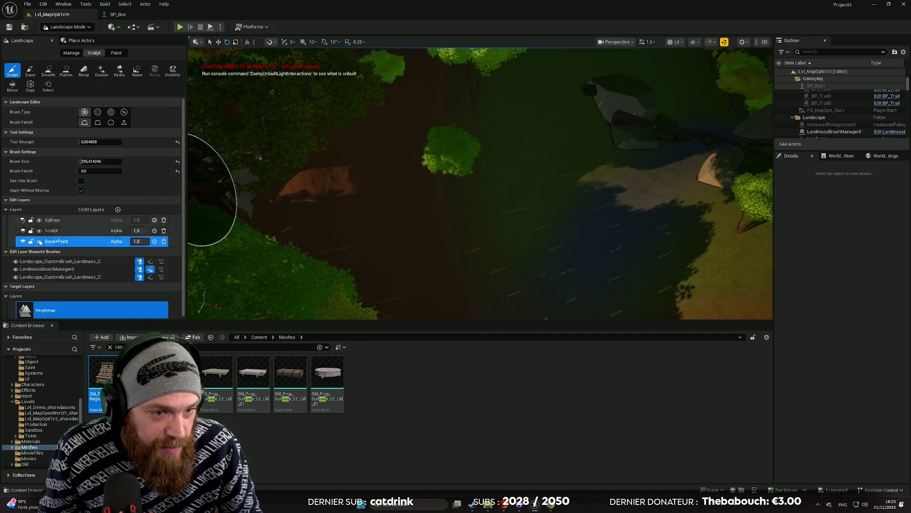
pyautogui.click(51, 230)
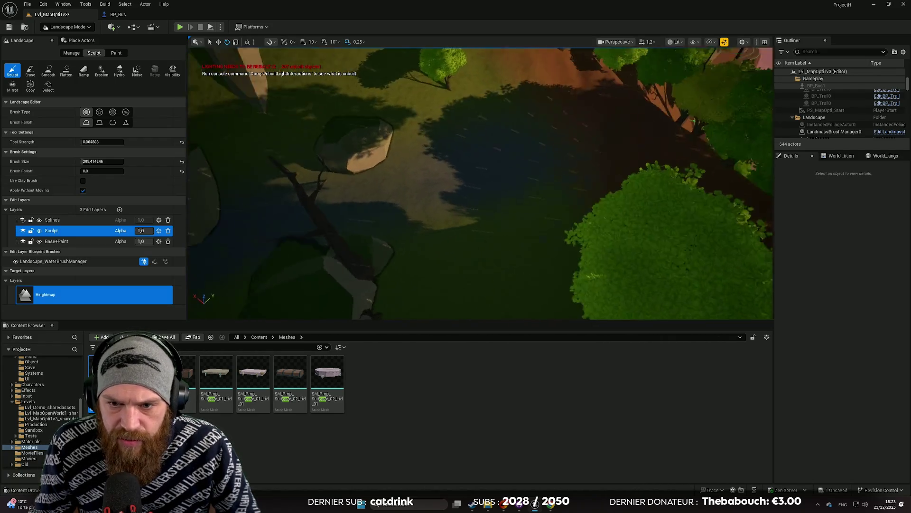
pyautogui.scroll(-2, 481, 184)
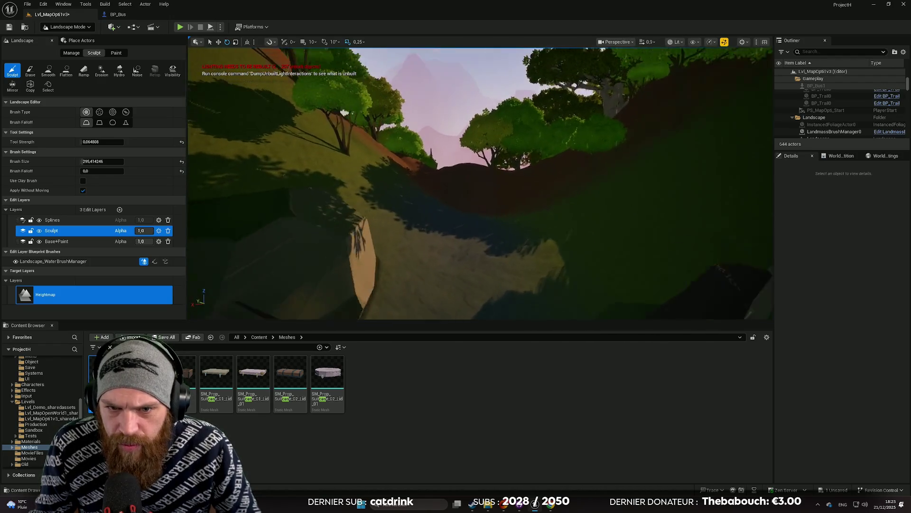
pyautogui.scroll(2, 482, 184)
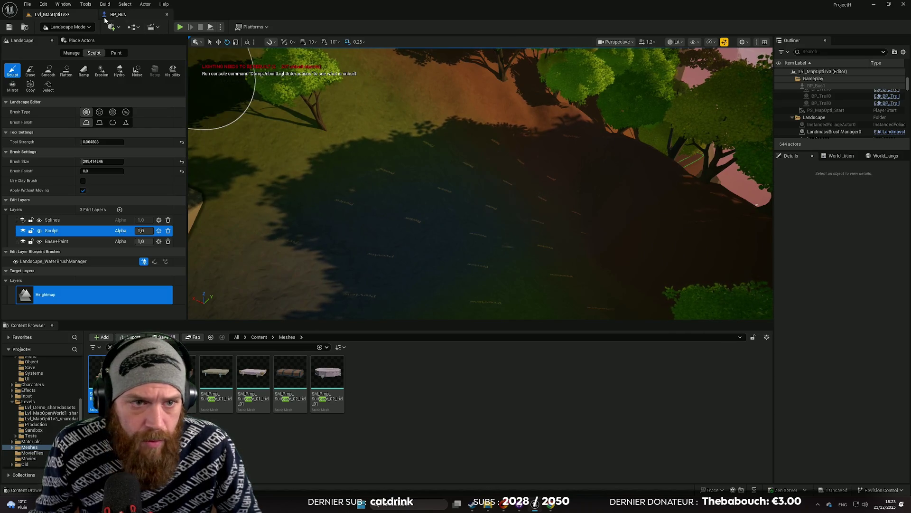
pyautogui.click(112, 29)
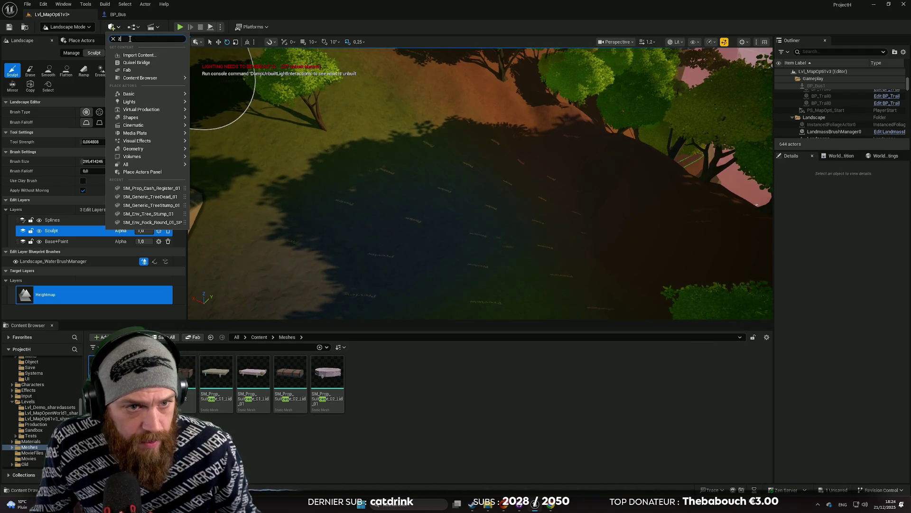
# Step: Search the Quick Add menu for water and place a Water Body Lake
pyautogui.press('BackSpace')
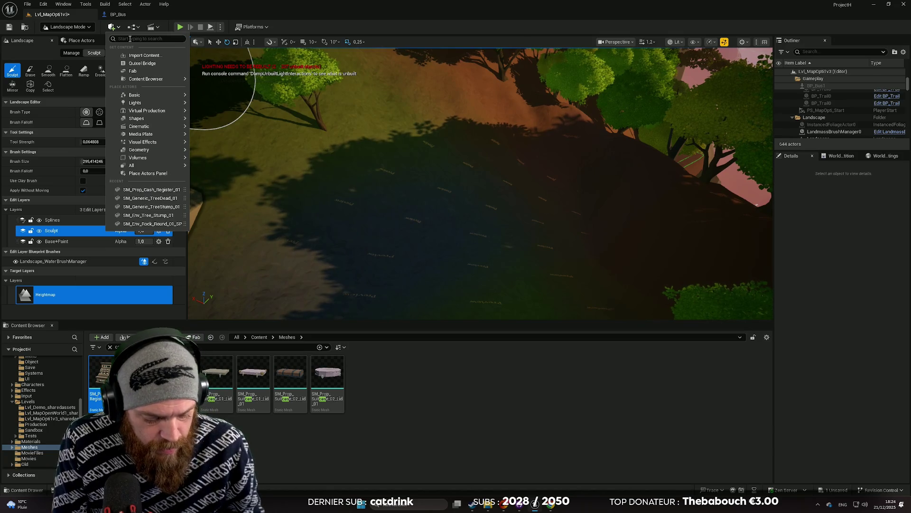
pyautogui.write('q')
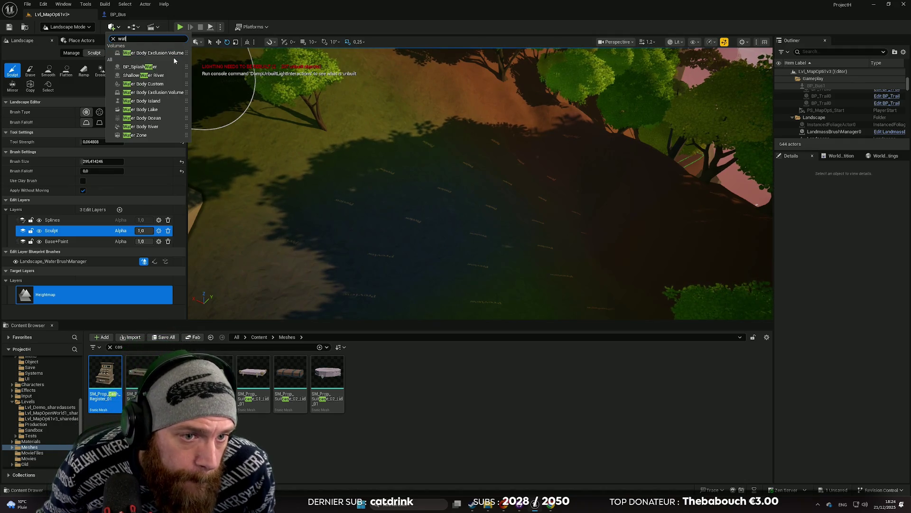
pyautogui.click(148, 109)
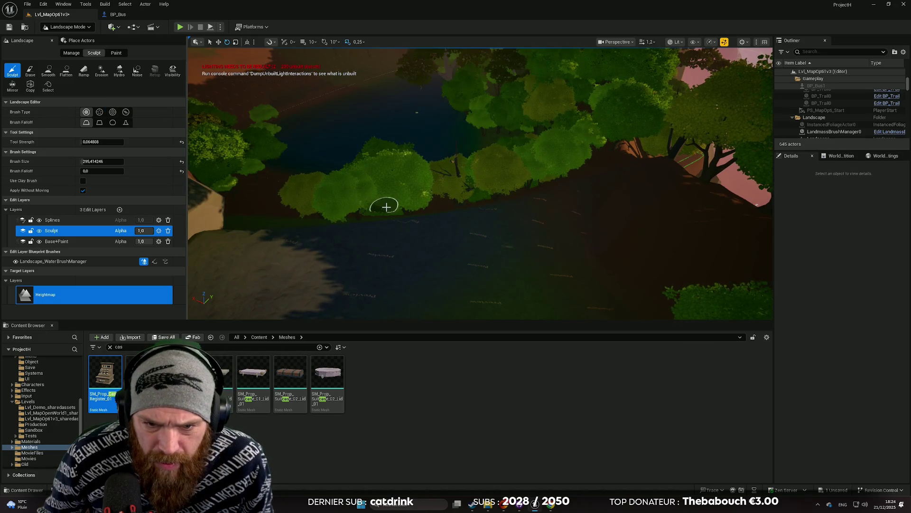
# Step: Fly down over the pond and switch from Landscape Mode to Selection Mode
pyautogui.moveTo(436, 228)
pyautogui.mouseDown()
pyautogui.moveTo(394, 189)
pyautogui.moveTo(436, 208)
pyautogui.moveTo(510, 285)
pyautogui.moveTo(475, 209)
pyautogui.moveTo(701, 192)
pyautogui.mouseUp()
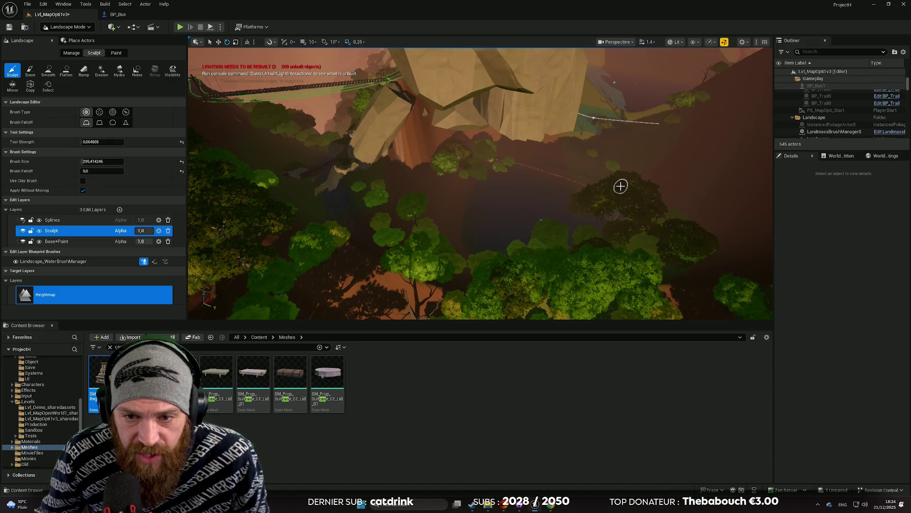
pyautogui.moveTo(621, 185); pyautogui.dragTo(485, 159)
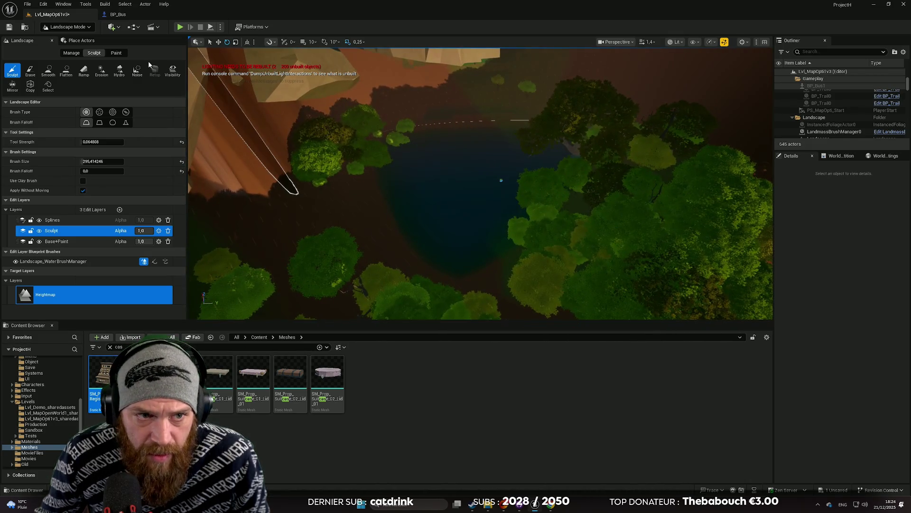
pyautogui.click(87, 29)
pyautogui.click(66, 39)
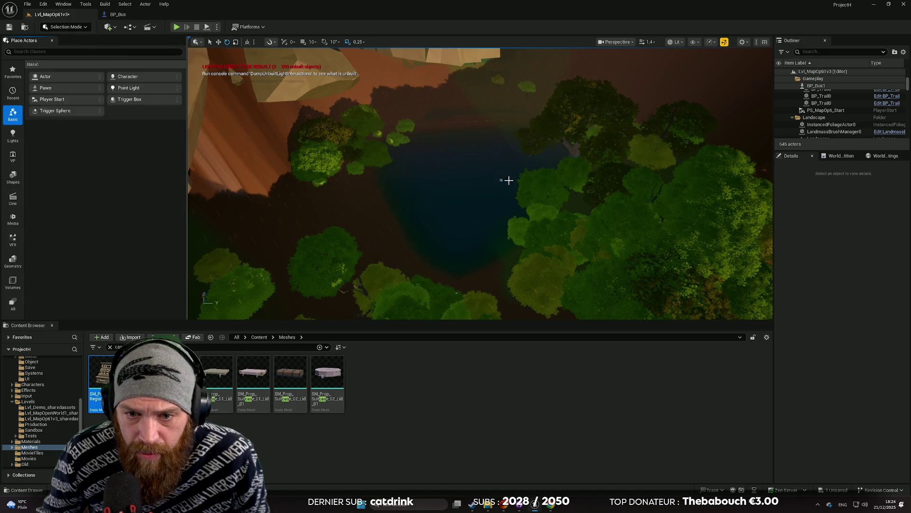
# Step: Select WaterBodyLake4 and uncheck Affects Landscape in its Details
pyautogui.click(490, 180)
pyautogui.moveTo(491, 179); pyautogui.dragTo(492, 179)
pyautogui.scroll(-3, 853, 348)
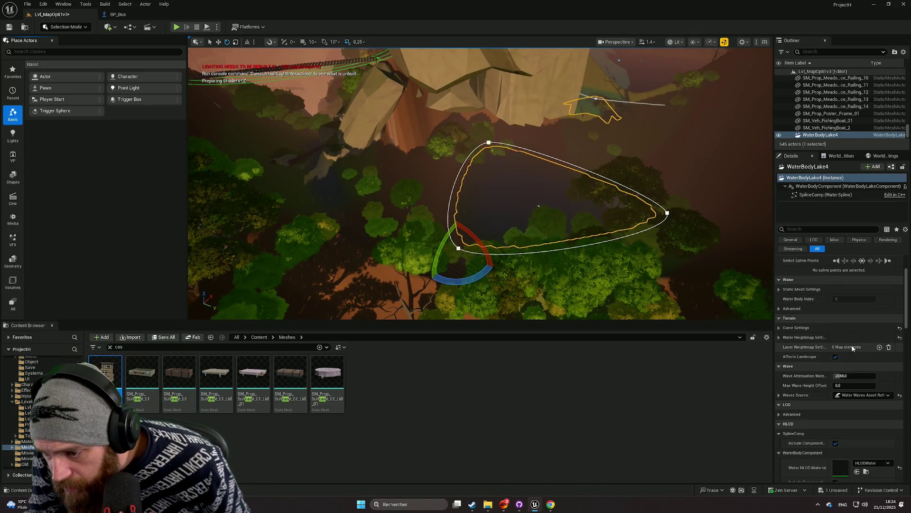
pyautogui.click(836, 357)
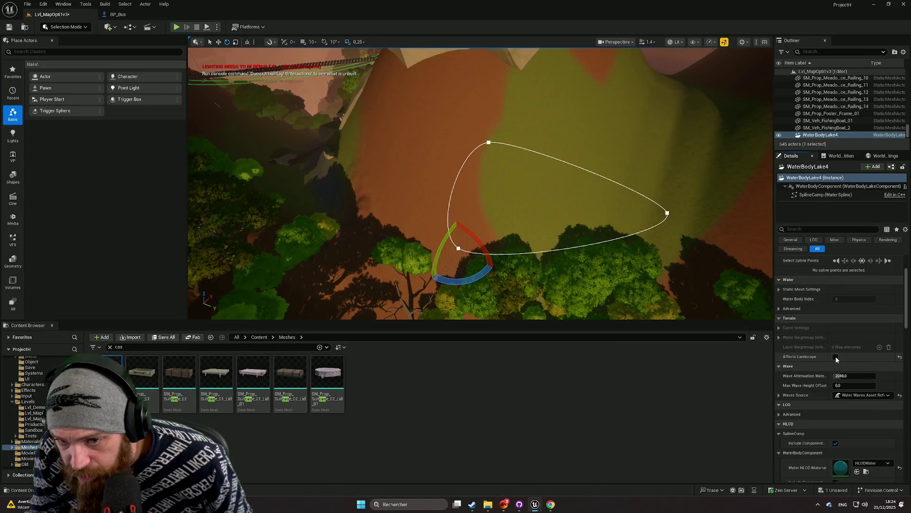
pyautogui.scroll(4, 575, 279)
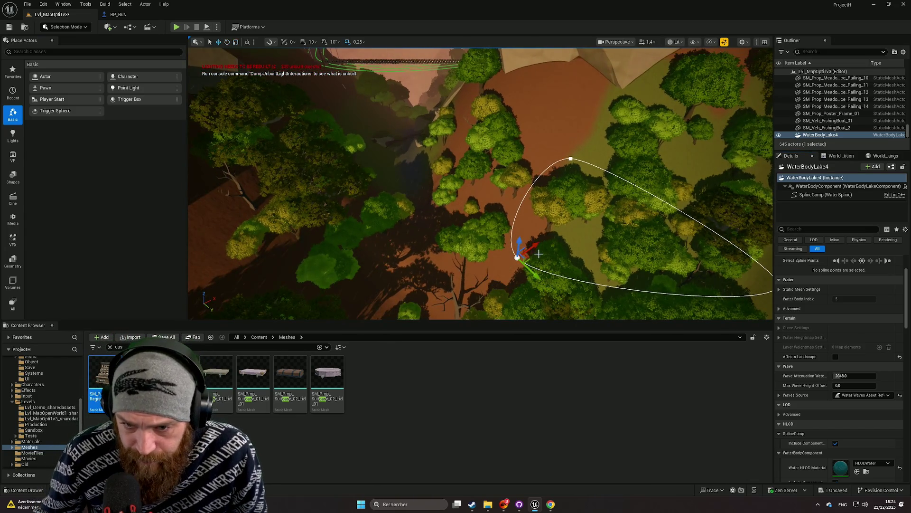
# Step: Frame the lake and drag it down-left onto the existing pond
pyautogui.press('f')
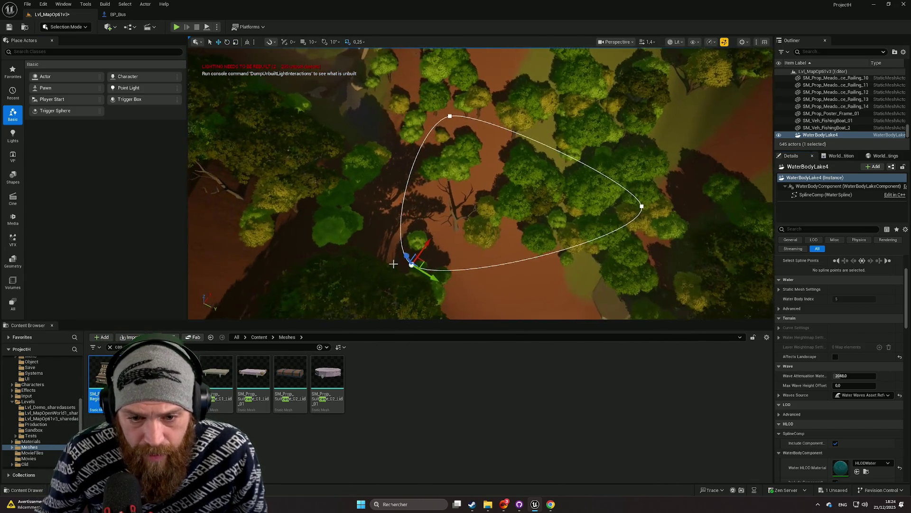
pyautogui.moveTo(441, 279); pyautogui.dragTo(339, 219)
pyautogui.moveTo(348, 187)
pyautogui.mouseDown()
pyautogui.moveTo(272, 245)
pyautogui.moveTo(211, 226)
pyautogui.moveTo(265, 258)
pyautogui.mouseUp()
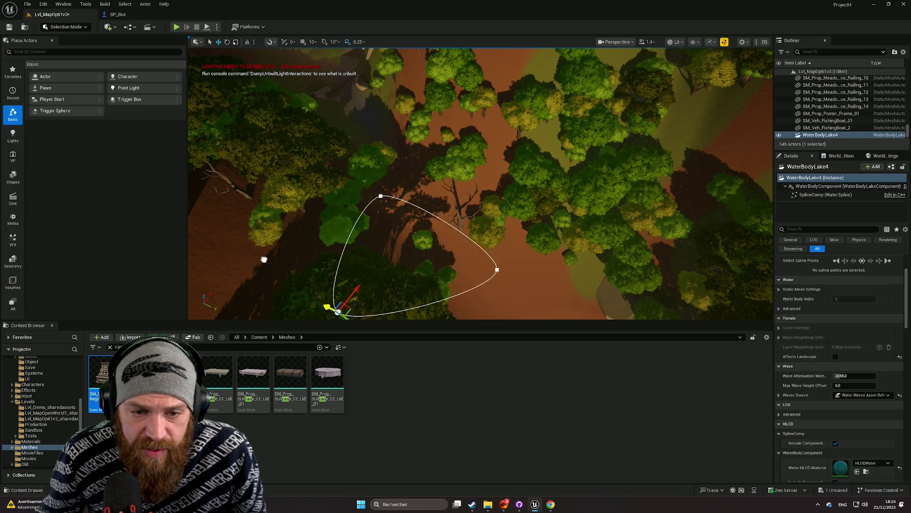
pyautogui.scroll(5, 392, 249)
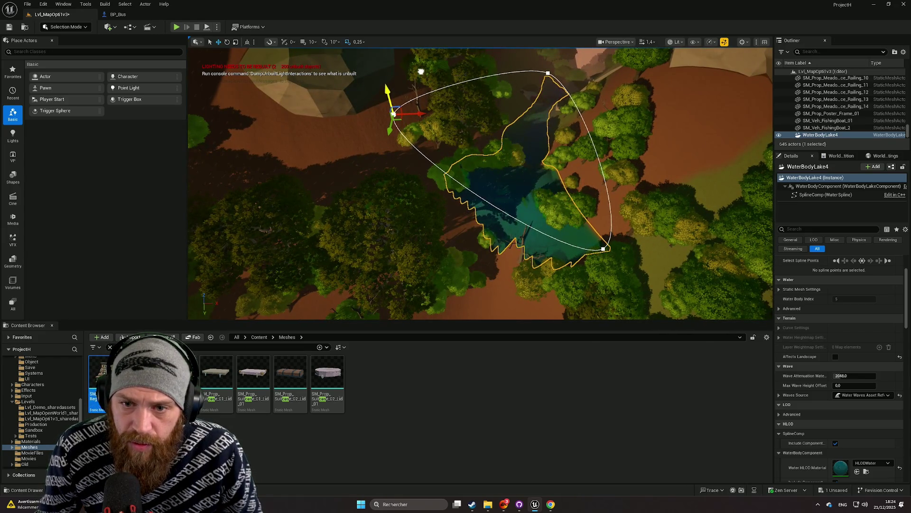
pyautogui.moveTo(420, 109)
pyautogui.mouseDown()
pyautogui.moveTo(408, 76)
pyautogui.moveTo(550, 197)
pyautogui.mouseUp()
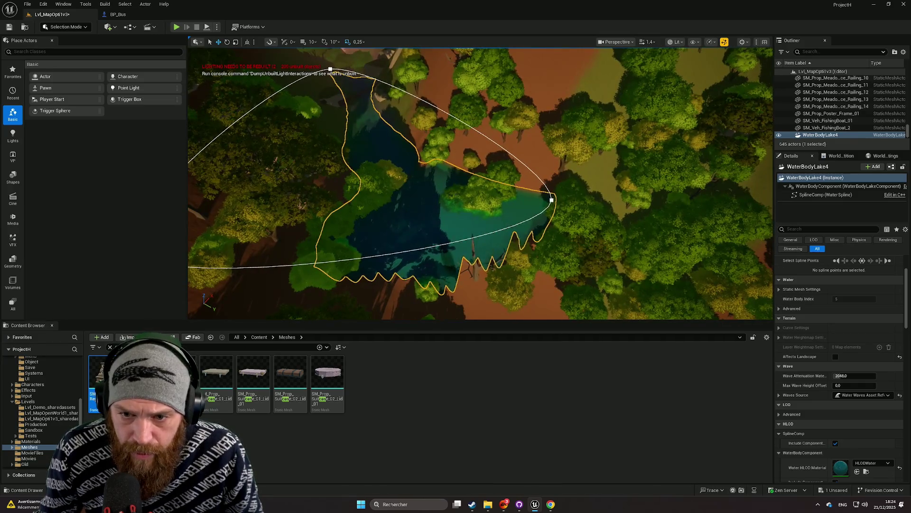
# Step: Select the lake spline's right point and focus the view on it
pyautogui.click(551, 199)
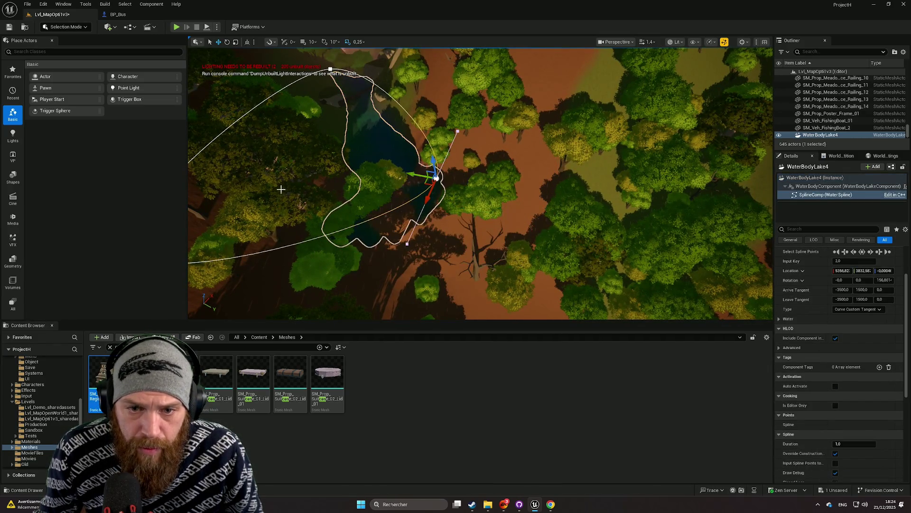
pyautogui.press('f')
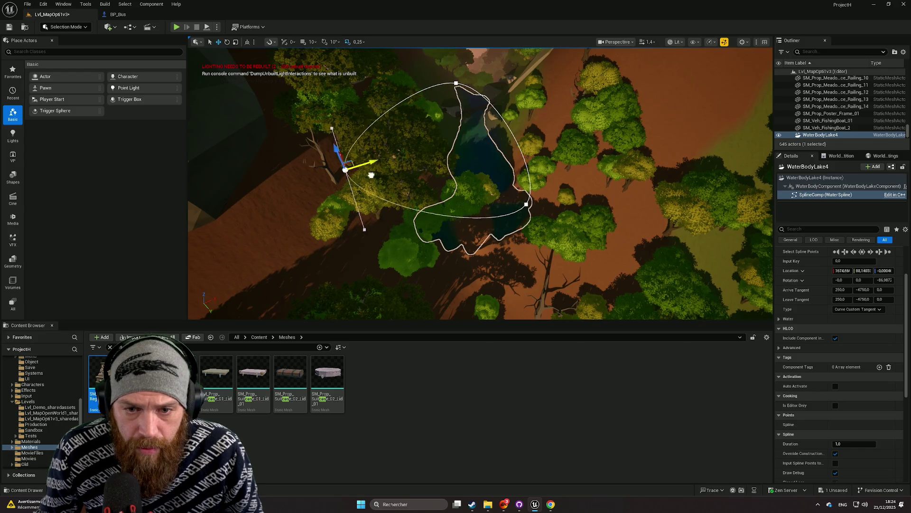
pyautogui.moveTo(465, 185)
pyautogui.mouseDown()
pyautogui.moveTo(491, 90)
pyautogui.moveTo(556, 223)
pyautogui.mouseUp()
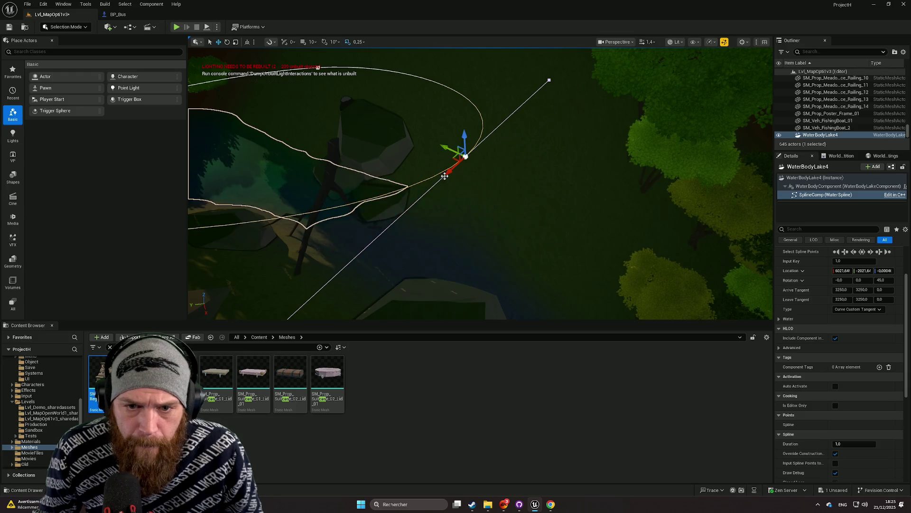
pyautogui.moveTo(445, 177); pyautogui.dragTo(557, 169)
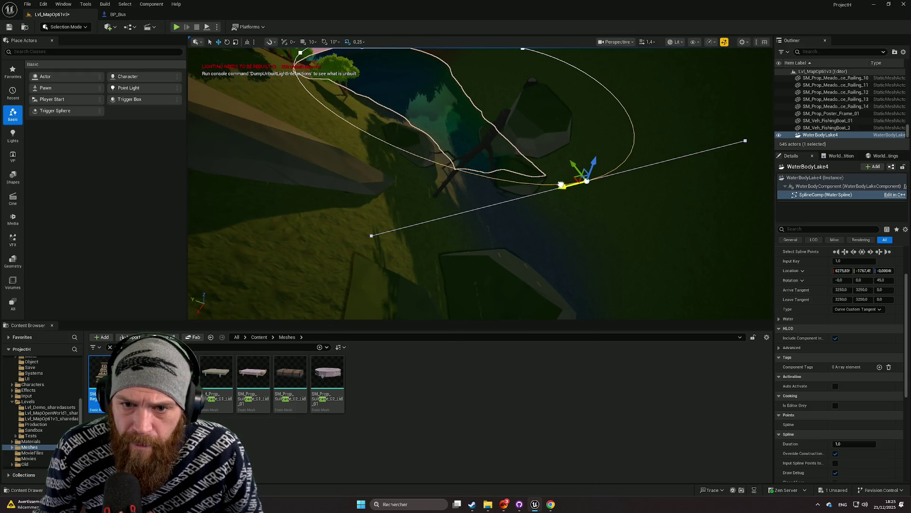
pyautogui.moveTo(481, 183); pyautogui.dragTo(481, 159)
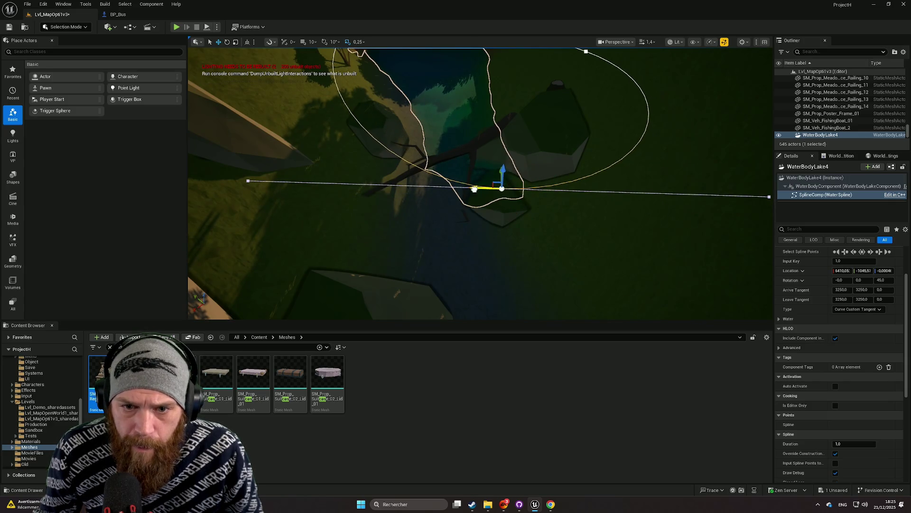
pyautogui.moveTo(480, 183)
pyautogui.mouseDown()
pyautogui.moveTo(480, 164)
pyautogui.moveTo(484, 243)
pyautogui.moveTo(421, 214)
pyautogui.moveTo(520, 264)
pyautogui.mouseUp()
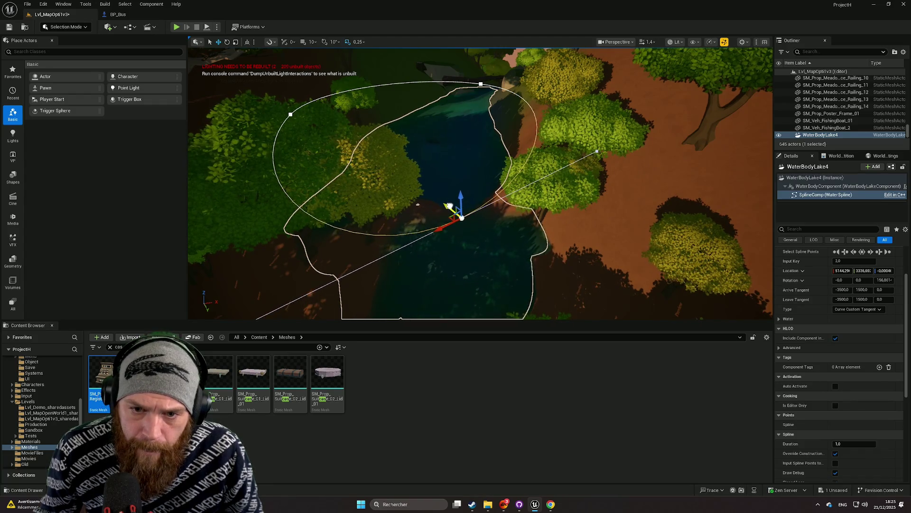
# Step: Inspect the lake's edge along the pond shore, then reselect WaterBodyLake4
pyautogui.moveTo(418, 204)
pyautogui.mouseDown()
pyautogui.moveTo(283, 301)
pyautogui.moveTo(379, 205)
pyautogui.moveTo(275, 136)
pyautogui.moveTo(298, 133)
pyautogui.mouseUp()
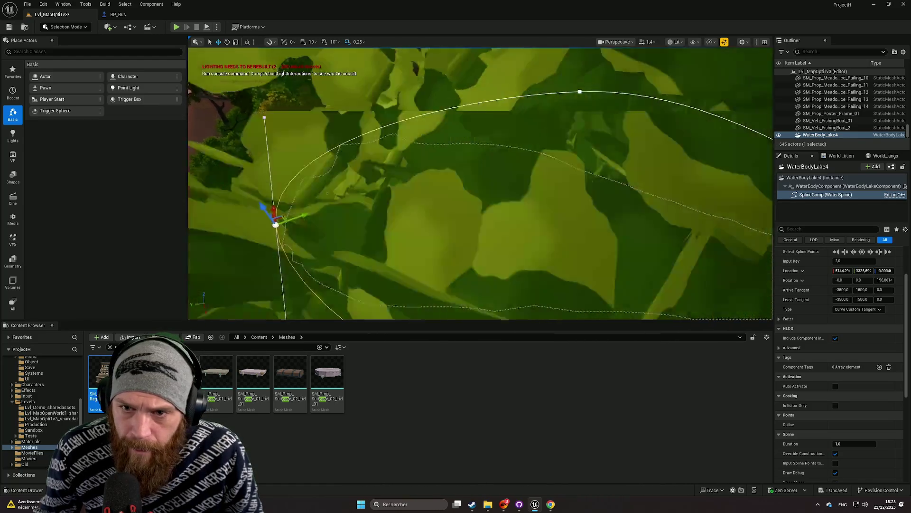
pyautogui.scroll(-2, 297, 133)
pyautogui.moveTo(509, 220); pyautogui.dragTo(468, 220)
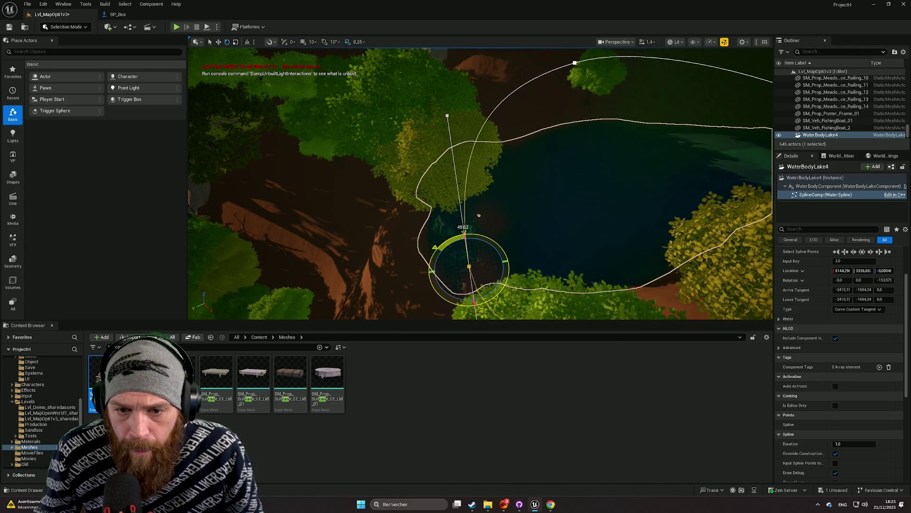
pyautogui.moveTo(479, 215); pyautogui.dragTo(479, 215)
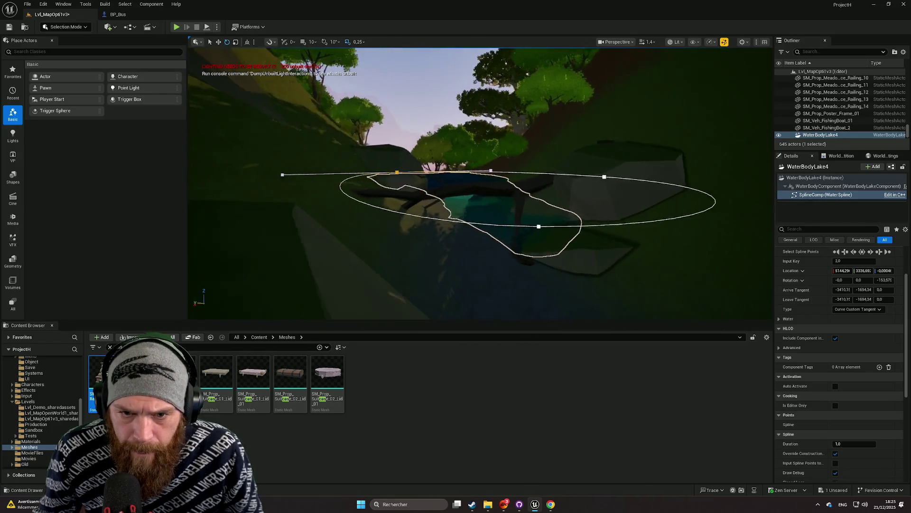
pyautogui.moveTo(423, 181)
pyautogui.mouseDown()
pyautogui.moveTo(410, 197)
pyautogui.moveTo(422, 203)
pyautogui.mouseUp()
pyautogui.click(411, 196)
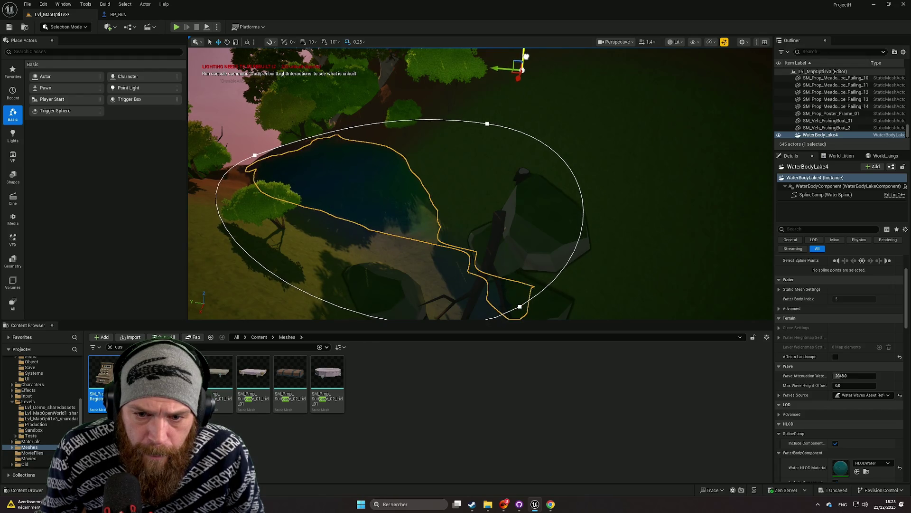
# Step: Fly around the lake to view its outline from the narrow end
pyautogui.scroll(6, 526, 55)
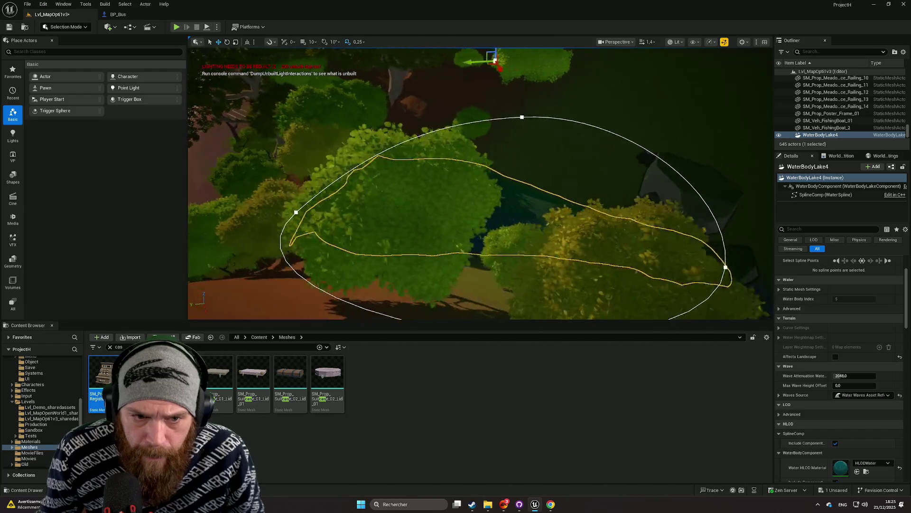
pyautogui.scroll(-5, 481, 183)
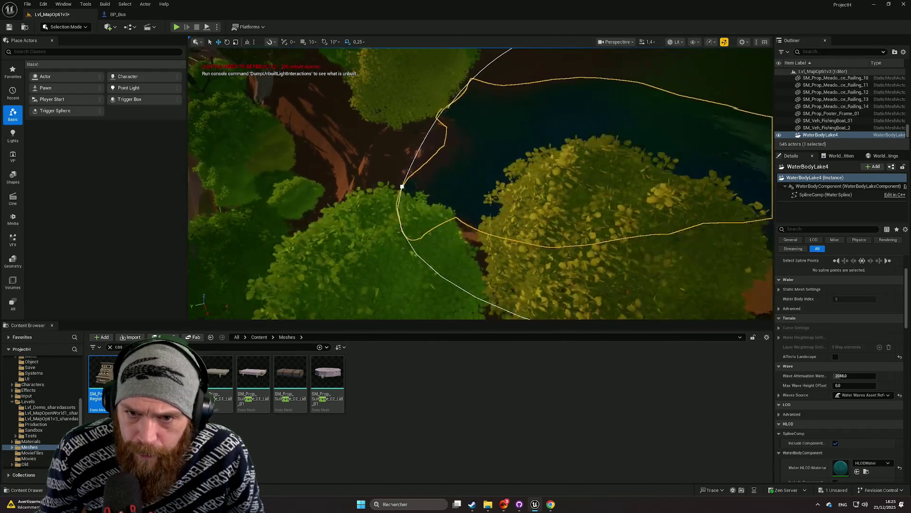
pyautogui.moveTo(605, 137)
pyautogui.mouseDown()
pyautogui.moveTo(617, 104)
pyautogui.moveTo(604, 137)
pyautogui.mouseUp()
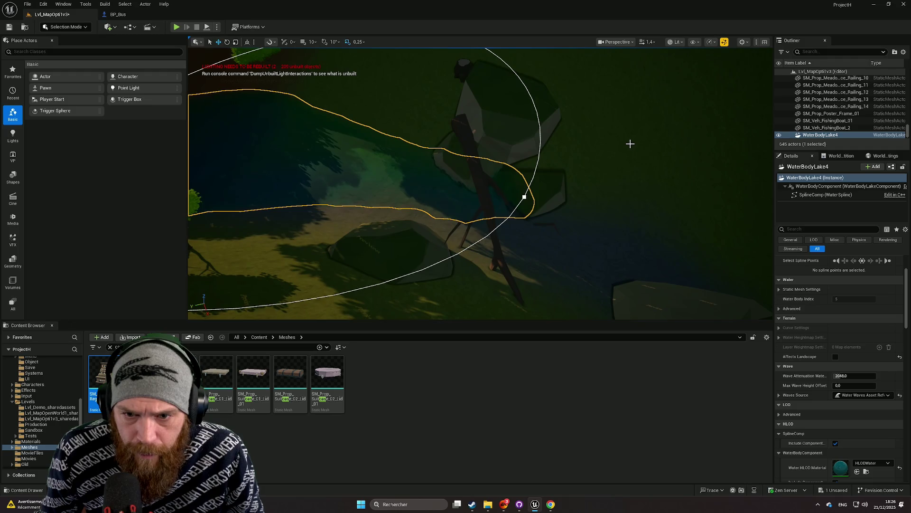
pyautogui.moveTo(612, 191)
pyautogui.mouseDown()
pyautogui.moveTo(618, 266)
pyautogui.moveTo(563, 192)
pyautogui.mouseUp()
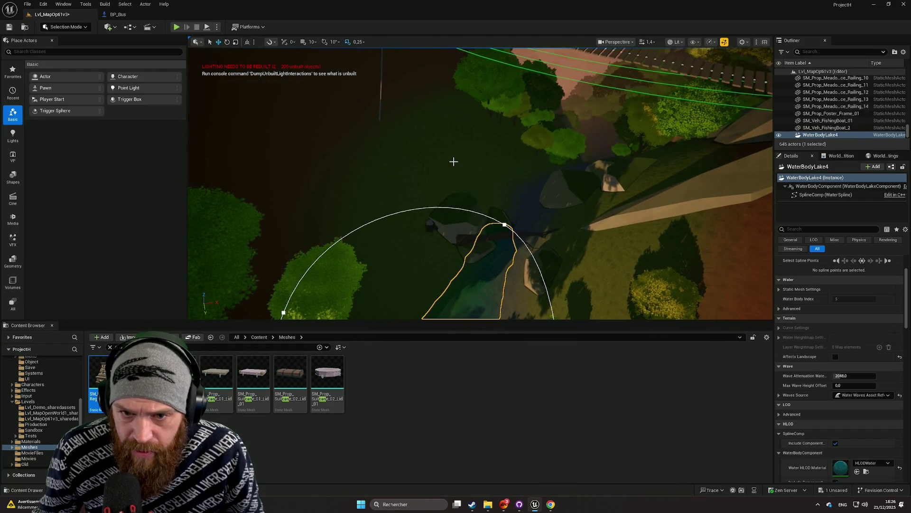
pyautogui.moveTo(453, 162); pyautogui.dragTo(434, 157)
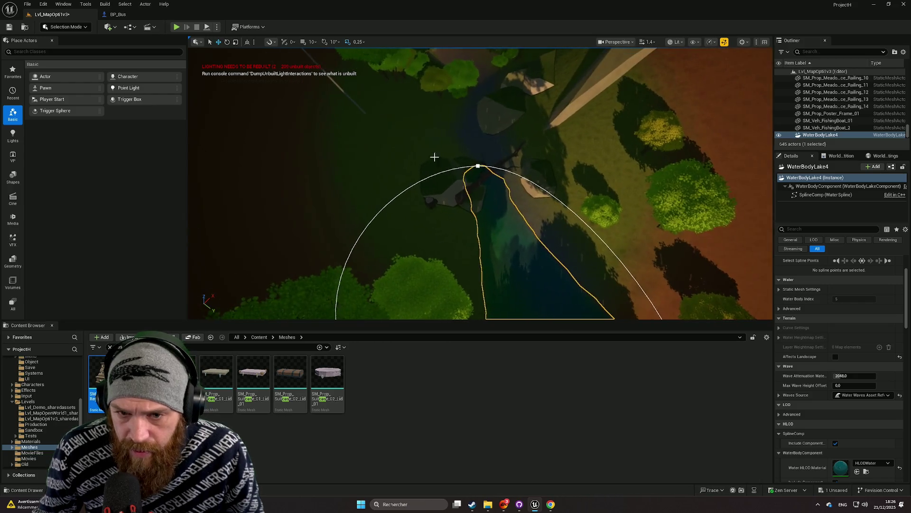
pyautogui.click(378, 142)
pyautogui.moveTo(377, 142); pyautogui.dragTo(378, 228)
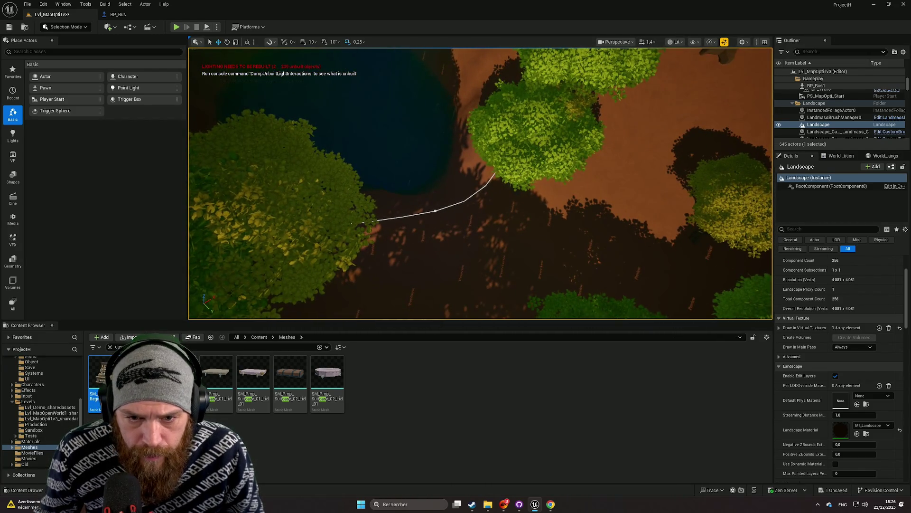
# Step: Nudge one lake spline point inward toward the shoreline, then deselect via the landscape
pyautogui.click(436, 212)
pyautogui.click(434, 210)
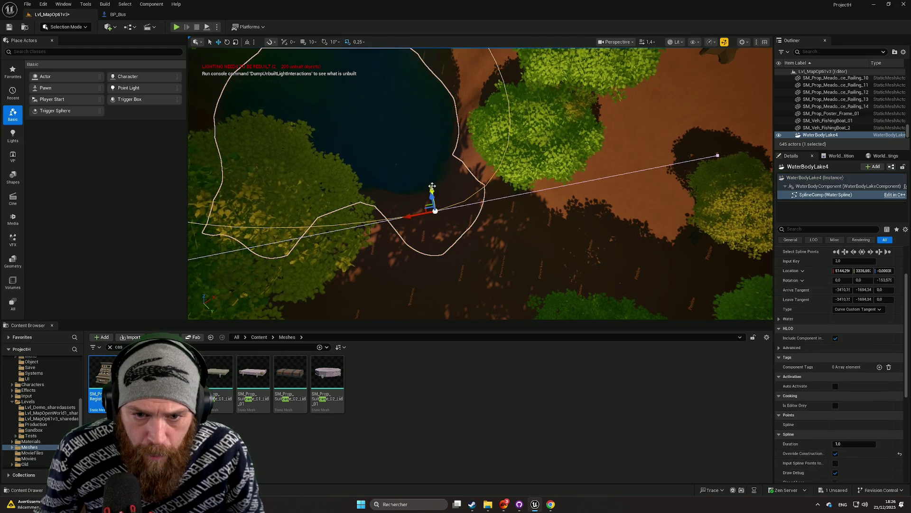
pyautogui.moveTo(427, 175); pyautogui.dragTo(428, 130)
pyautogui.moveTo(397, 180)
pyautogui.mouseDown()
pyautogui.moveTo(398, 196)
pyautogui.moveTo(437, 223)
pyautogui.mouseUp()
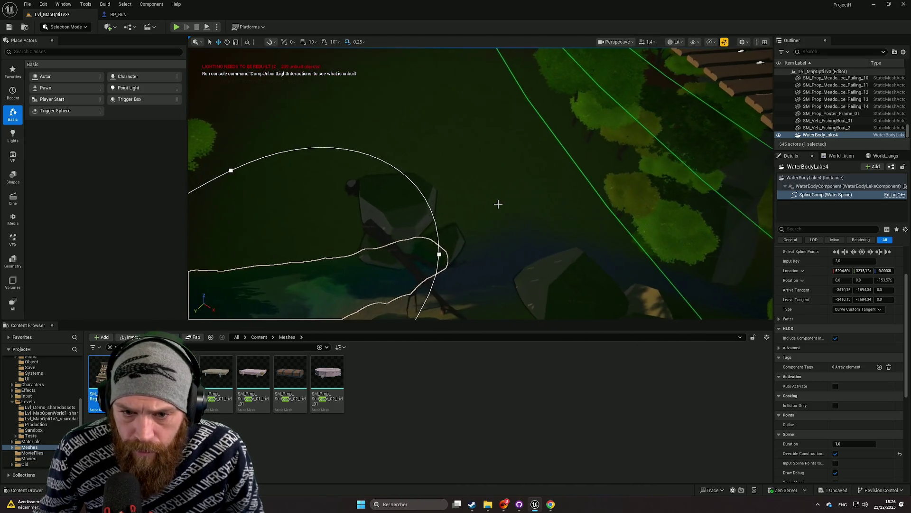
pyautogui.click(500, 204)
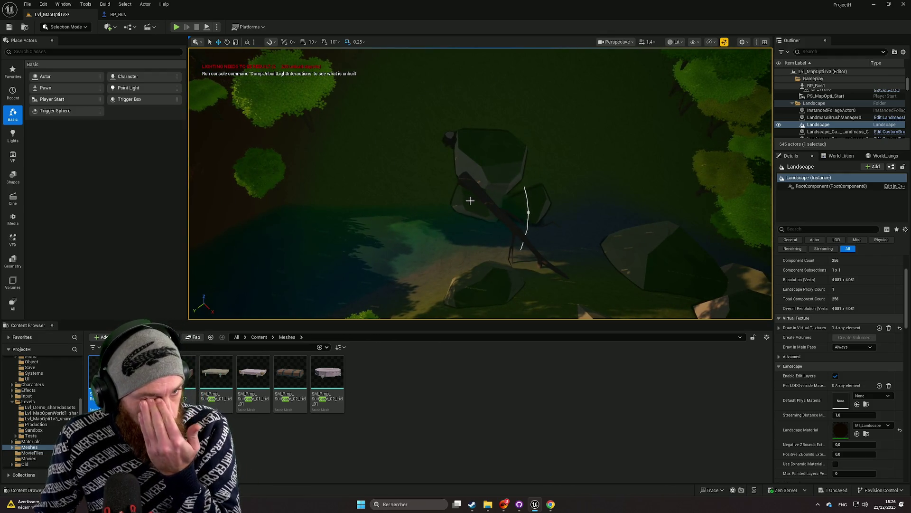
# Step: Search 'wa' in the Quick Add menu and place a Water Body River
pyautogui.click(108, 27)
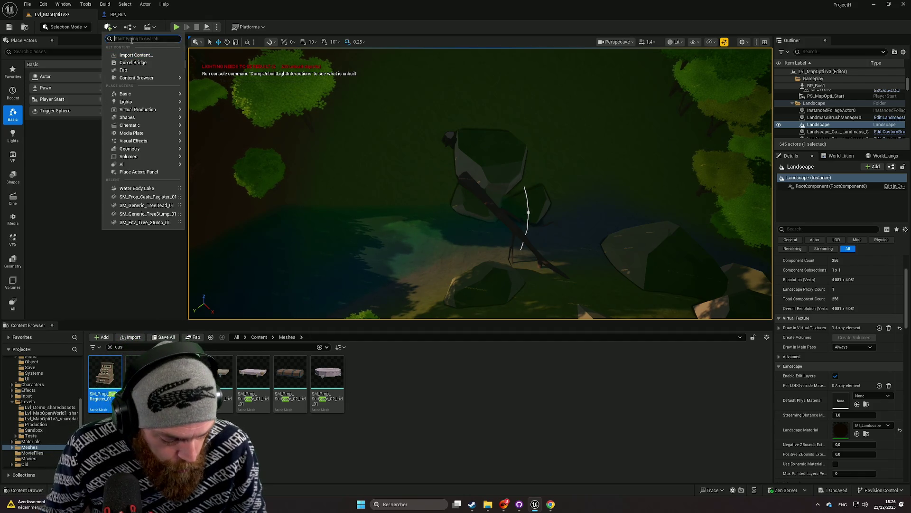
pyautogui.write('wa')
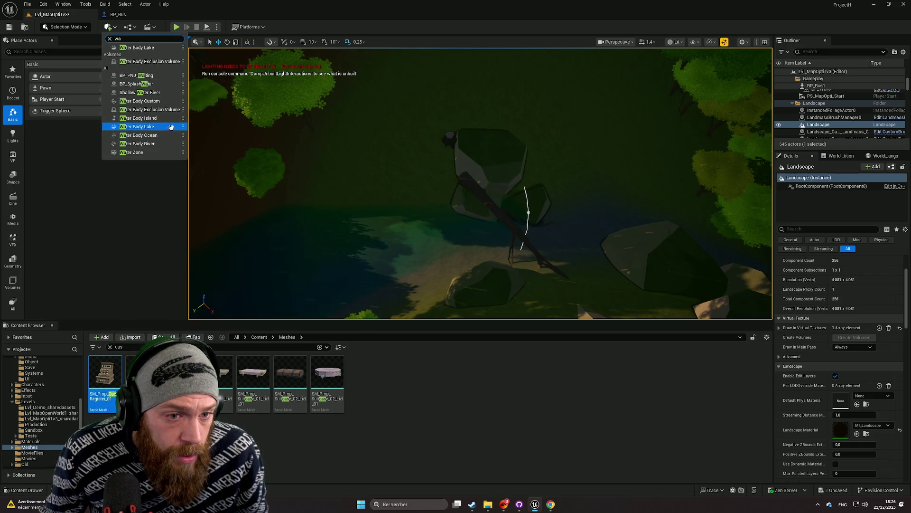
pyautogui.click(156, 144)
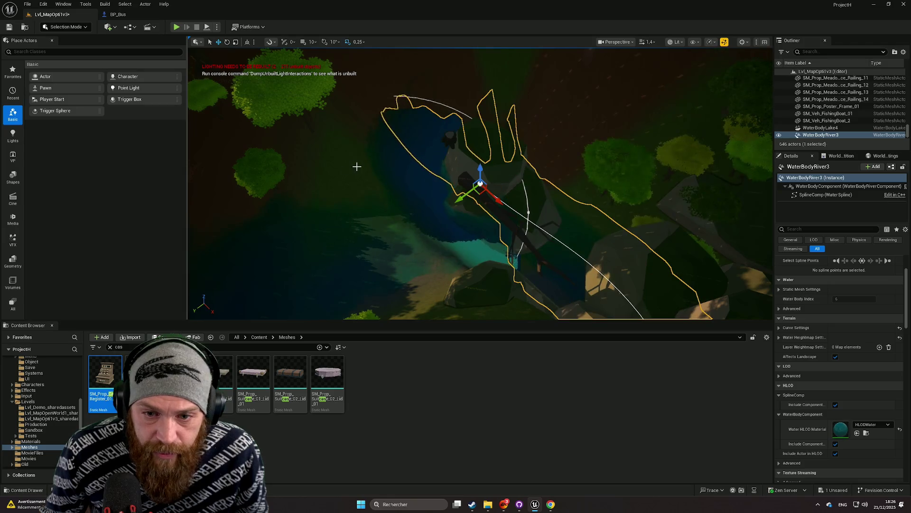
# Step: Uncheck Affects Landscape for WaterBodyRiver3 and view it from above
pyautogui.click(835, 356)
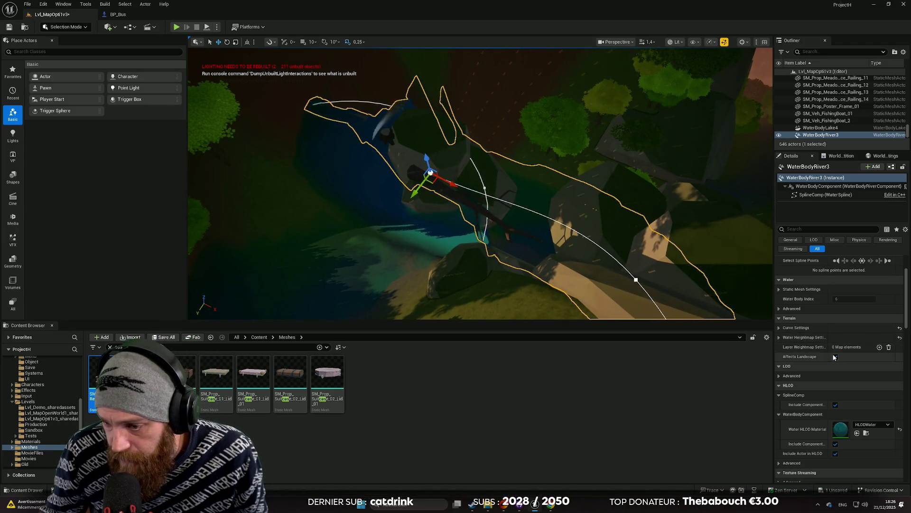
pyautogui.moveTo(636, 194)
pyautogui.mouseDown()
pyautogui.moveTo(395, 227)
pyautogui.moveTo(439, 187)
pyautogui.mouseUp()
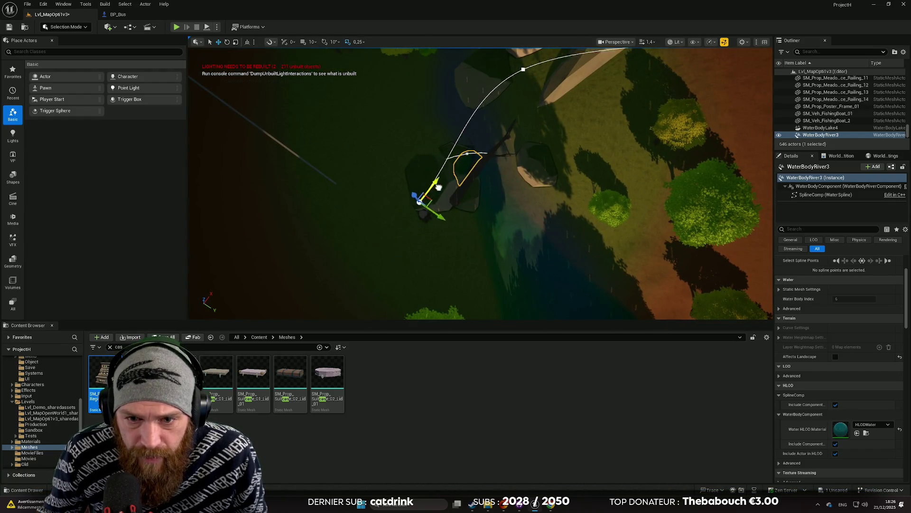
pyautogui.moveTo(485, 140)
pyautogui.mouseDown()
pyautogui.moveTo(442, 255)
pyautogui.moveTo(410, 195)
pyautogui.moveTo(525, 238)
pyautogui.moveTo(564, 106)
pyautogui.mouseUp()
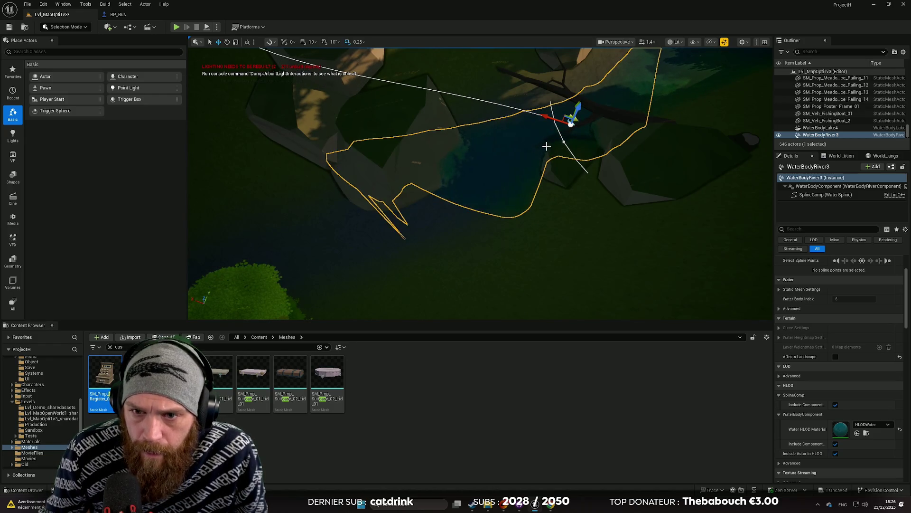
# Step: Turn a river point's tangent down-left and add a new point along the river
pyautogui.moveTo(541, 141)
pyautogui.mouseDown()
pyautogui.moveTo(565, 119)
pyautogui.moveTo(532, 94)
pyautogui.moveTo(532, 123)
pyautogui.mouseUp()
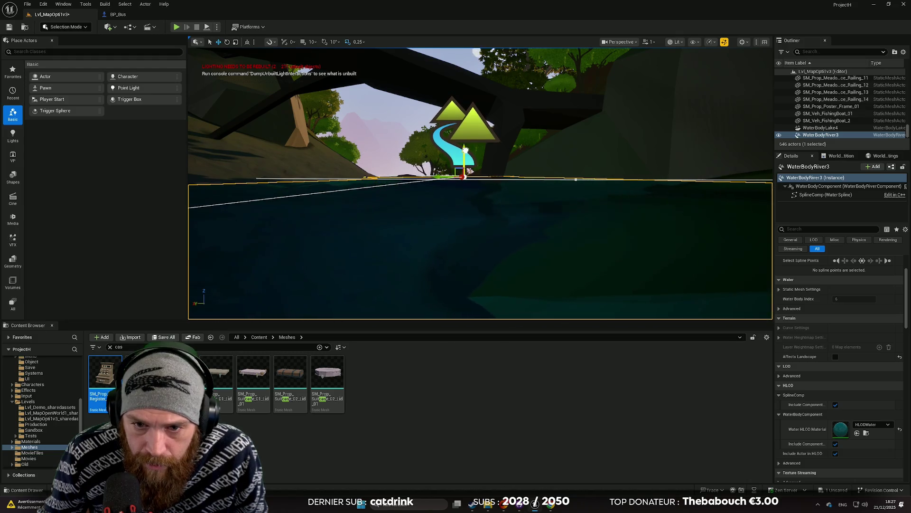
pyautogui.moveTo(532, 122); pyautogui.dragTo(570, 155)
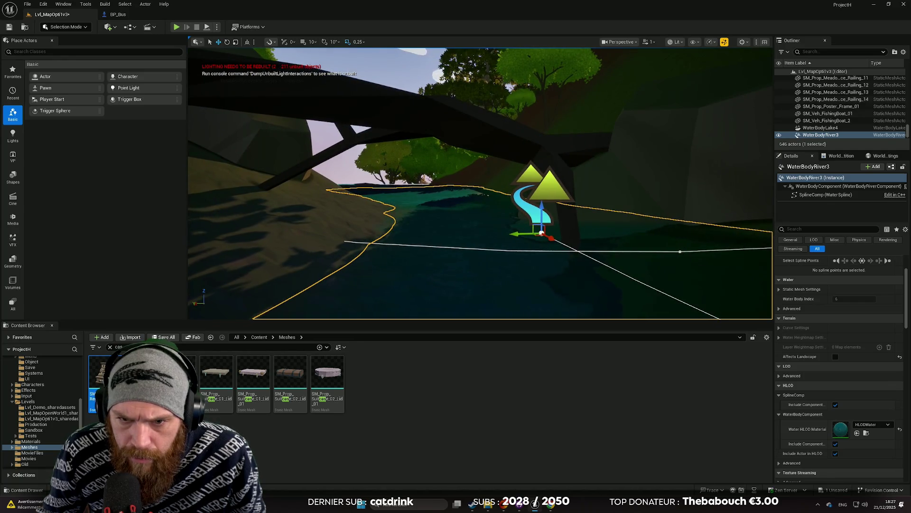
pyautogui.moveTo(570, 155); pyautogui.dragTo(594, 174)
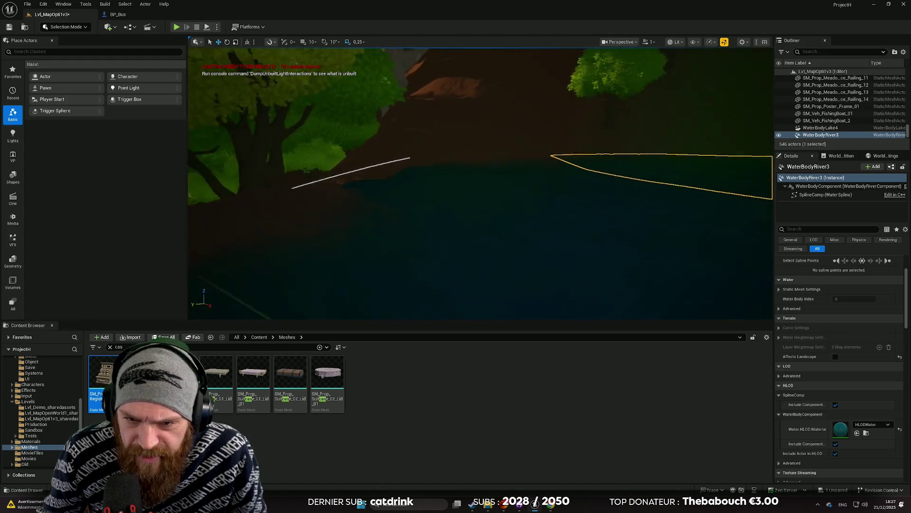
pyautogui.moveTo(593, 174); pyautogui.dragTo(612, 200)
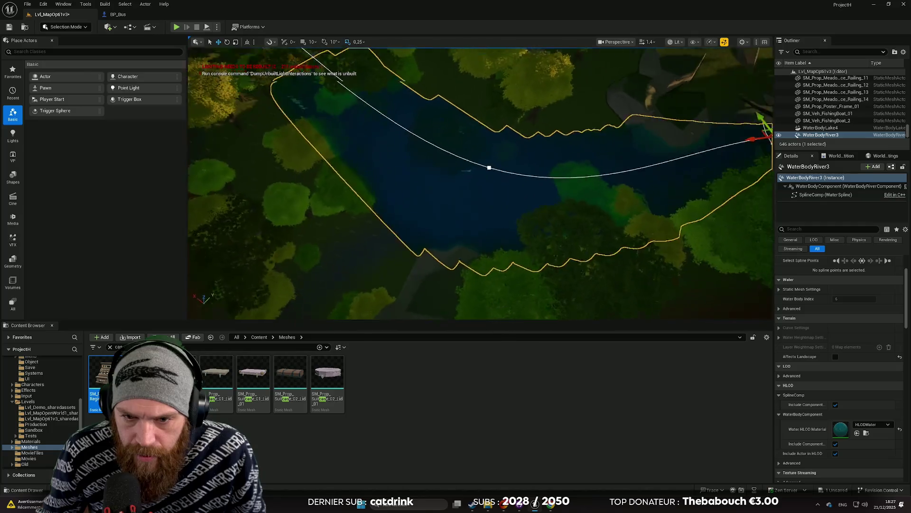
pyautogui.moveTo(502, 184); pyautogui.dragTo(502, 183)
pyautogui.click(537, 199)
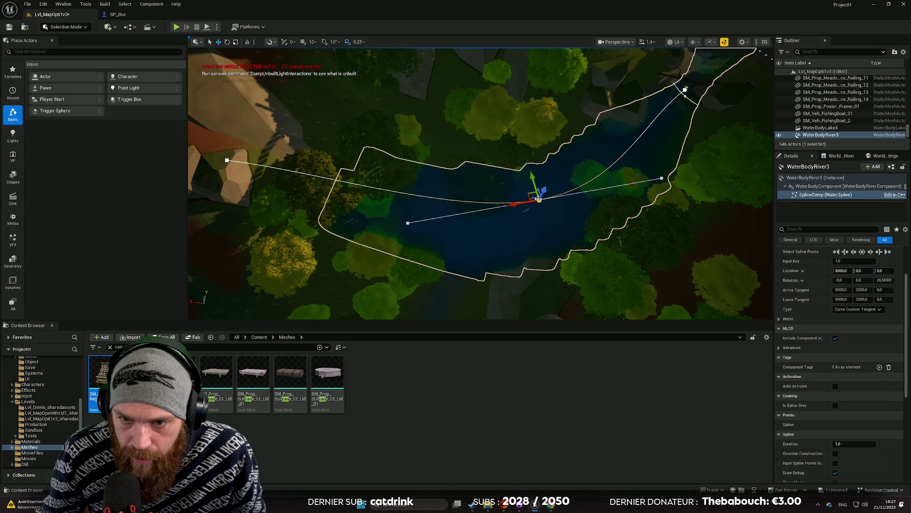
# Step: Move the river's new middle point and end point into the channel, rotating the end to follow it
pyautogui.moveTo(523, 226); pyautogui.dragTo(545, 220)
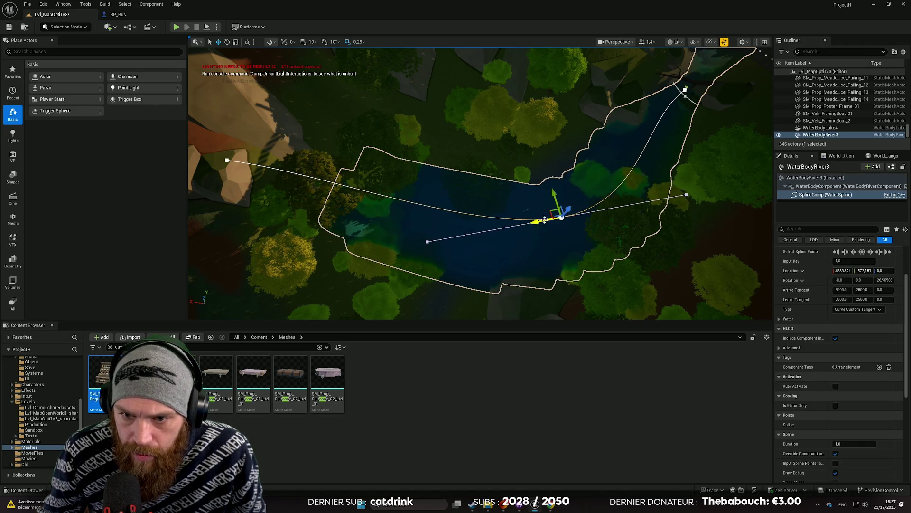
pyautogui.click(226, 160)
pyautogui.moveTo(205, 159)
pyautogui.mouseDown()
pyautogui.moveTo(349, 169)
pyautogui.moveTo(326, 259)
pyautogui.moveTo(328, 306)
pyautogui.mouseUp()
pyautogui.moveTo(474, 223)
pyautogui.mouseDown()
pyautogui.moveTo(503, 209)
pyautogui.moveTo(475, 223)
pyautogui.mouseUp()
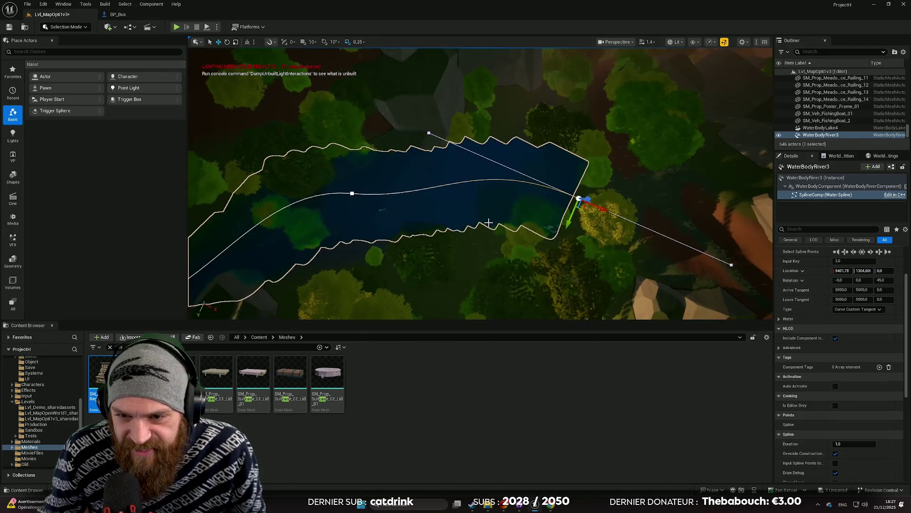
pyautogui.moveTo(555, 221)
pyautogui.mouseDown()
pyautogui.moveTo(558, 172)
pyautogui.moveTo(489, 138)
pyautogui.moveTo(480, 189)
pyautogui.moveTo(464, 190)
pyautogui.moveTo(451, 215)
pyautogui.moveTo(460, 210)
pyautogui.moveTo(430, 221)
pyautogui.moveTo(494, 209)
pyautogui.moveTo(480, 199)
pyautogui.moveTo(473, 242)
pyautogui.moveTo(494, 202)
pyautogui.mouseUp()
# Step: Move the river point sideways and along the channel, then lower it below the banks
pyautogui.press('e')
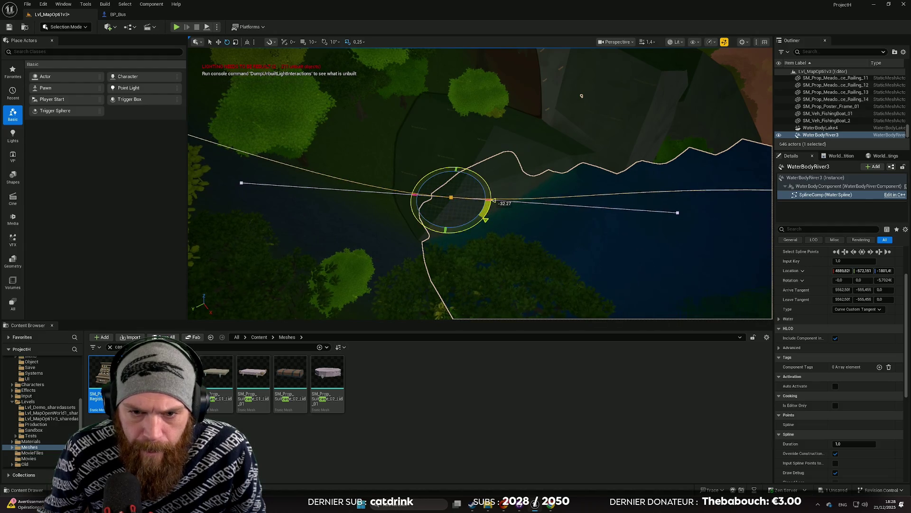
pyautogui.press('w')
pyautogui.moveTo(448, 221); pyautogui.dragTo(442, 271)
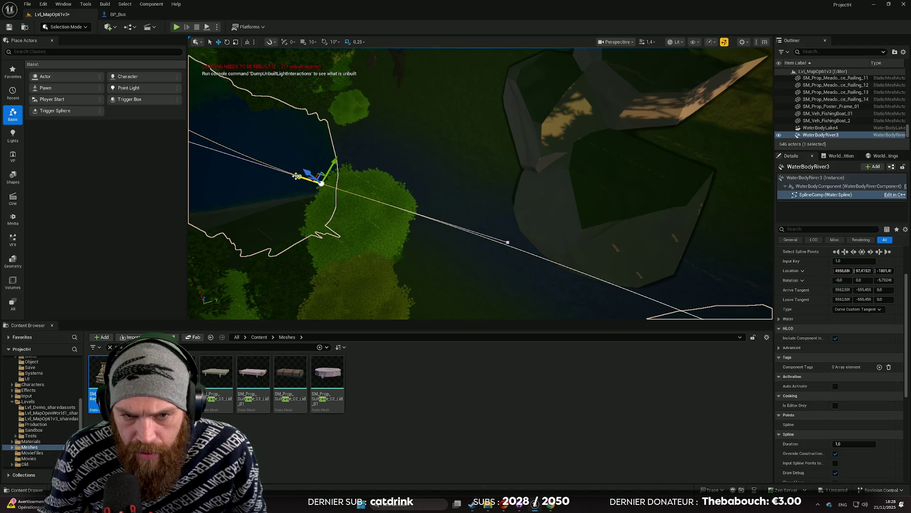
pyautogui.moveTo(296, 176); pyautogui.dragTo(337, 189)
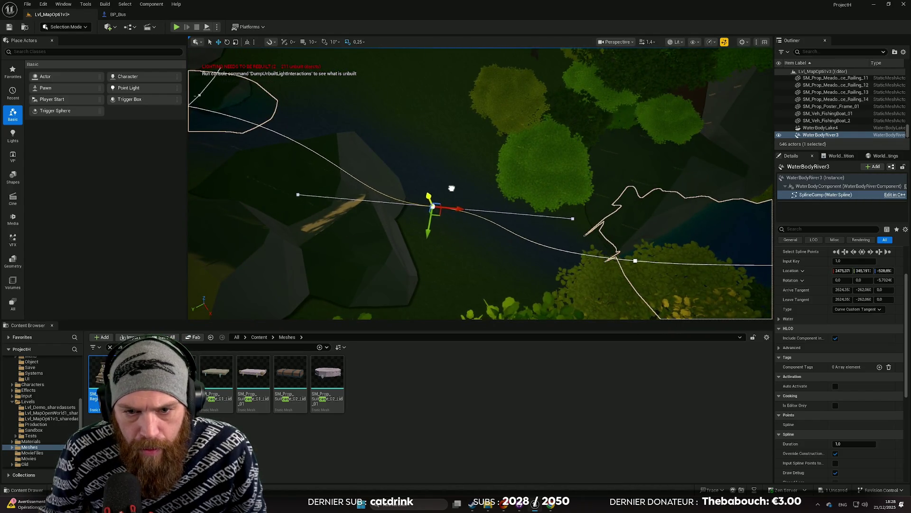
pyautogui.moveTo(409, 145); pyautogui.dragTo(409, 123)
pyautogui.moveTo(403, 175)
pyautogui.mouseDown()
pyautogui.moveTo(461, 175)
pyautogui.moveTo(465, 214)
pyautogui.moveTo(482, 205)
pyautogui.moveTo(442, 211)
pyautogui.moveTo(527, 226)
pyautogui.moveTo(367, 216)
pyautogui.mouseUp()
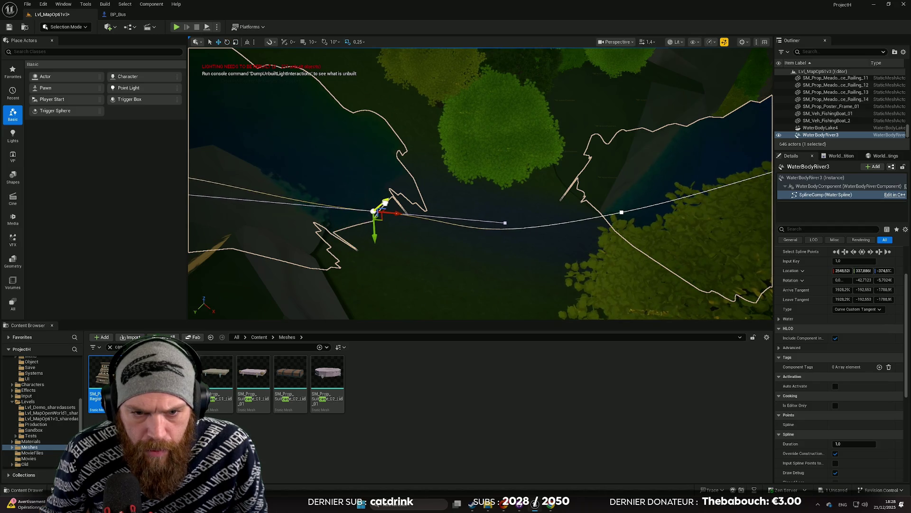
# Step: Select the next river point and rotate it to about 4.8, -31.7, -17.7 along the channel
pyautogui.moveTo(474, 205); pyautogui.dragTo(510, 210)
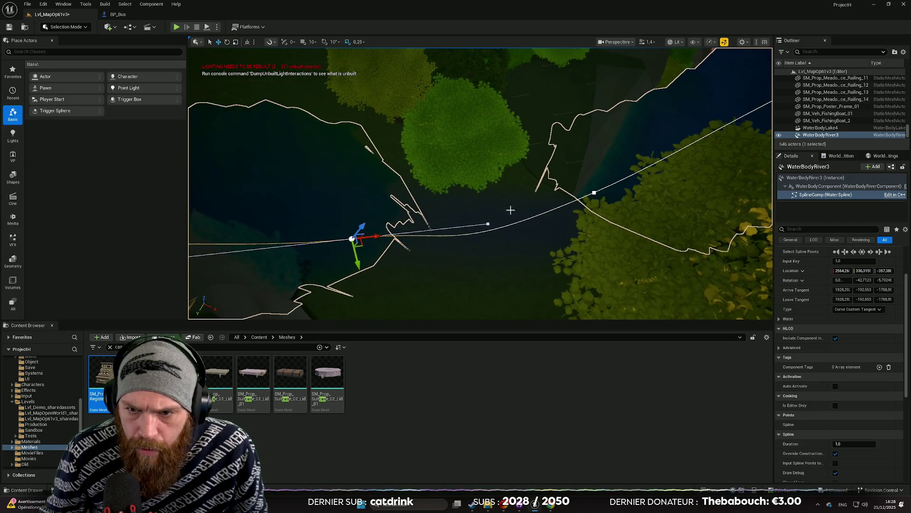
pyautogui.click(594, 193)
pyautogui.moveTo(370, 290); pyautogui.dragTo(392, 167)
pyautogui.press('e')
pyautogui.moveTo(484, 266)
pyautogui.mouseDown()
pyautogui.moveTo(488, 275)
pyautogui.moveTo(449, 235)
pyautogui.moveTo(428, 242)
pyautogui.mouseUp()
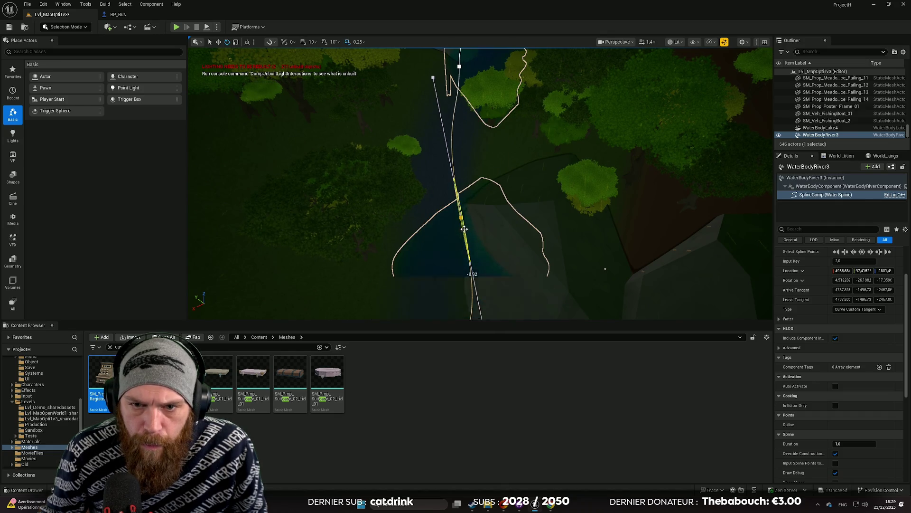
pyautogui.moveTo(468, 227); pyautogui.dragTo(466, 189)
# Step: Select another river point and lower it slightly so the river heads toward the lake
pyautogui.press('w')
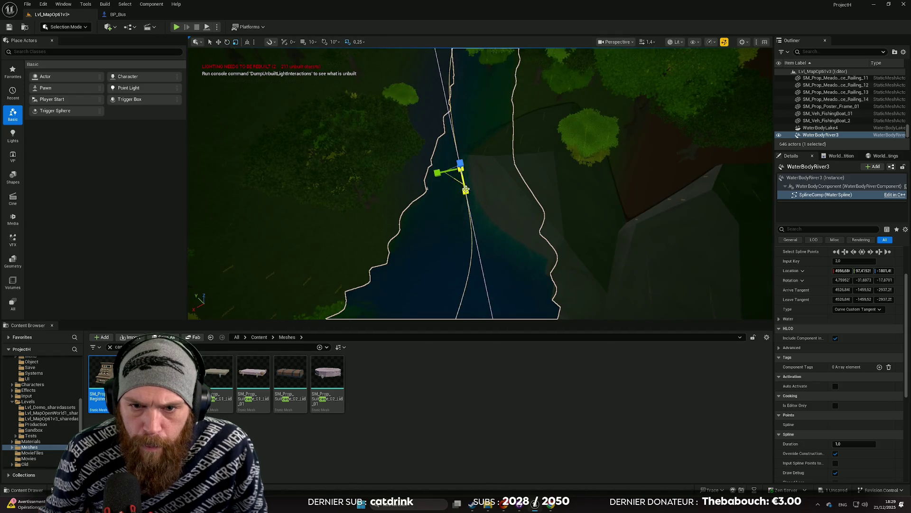
pyautogui.moveTo(411, 175)
pyautogui.mouseDown()
pyautogui.moveTo(418, 266)
pyautogui.moveTo(459, 209)
pyautogui.moveTo(461, 261)
pyautogui.moveTo(517, 221)
pyautogui.mouseUp()
pyautogui.click(488, 201)
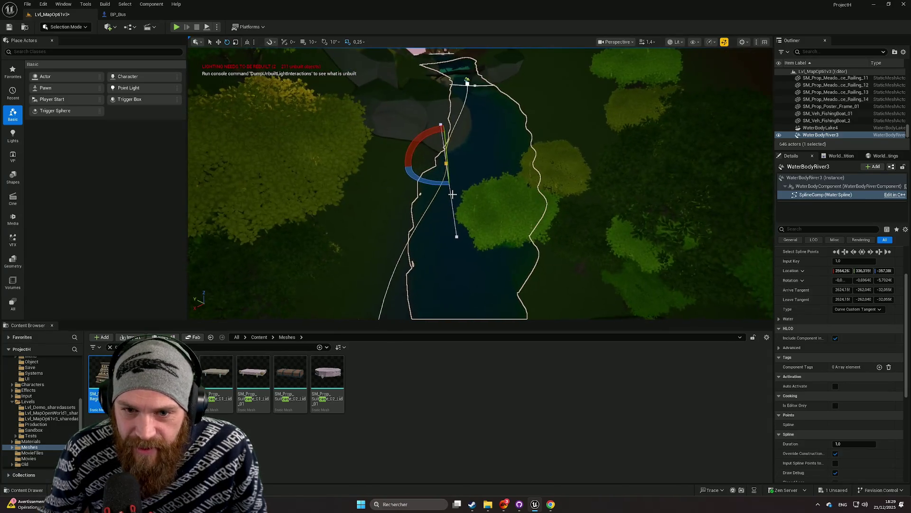
pyautogui.moveTo(457, 237); pyautogui.dragTo(457, 237)
pyautogui.moveTo(449, 183); pyautogui.dragTo(450, 183)
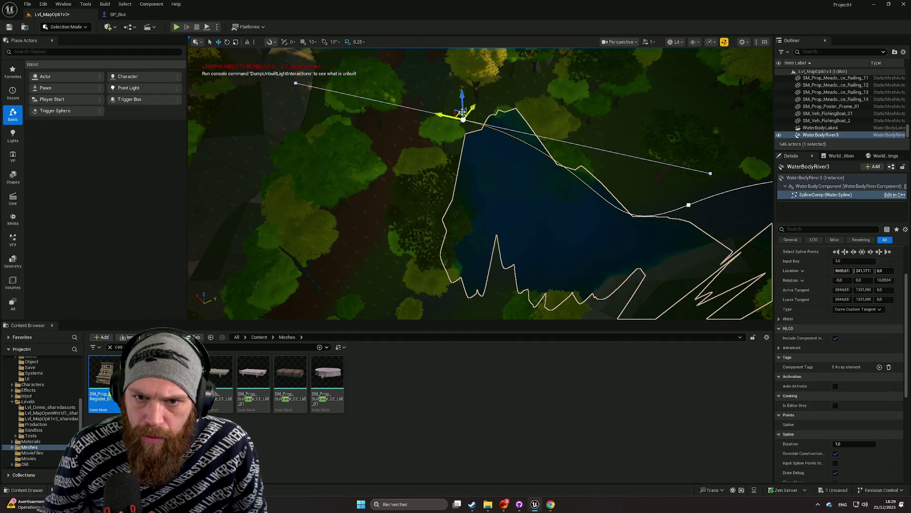
pyautogui.moveTo(453, 255)
pyautogui.mouseDown()
pyautogui.moveTo(453, 220)
pyautogui.moveTo(399, 209)
pyautogui.moveTo(422, 210)
pyautogui.mouseUp()
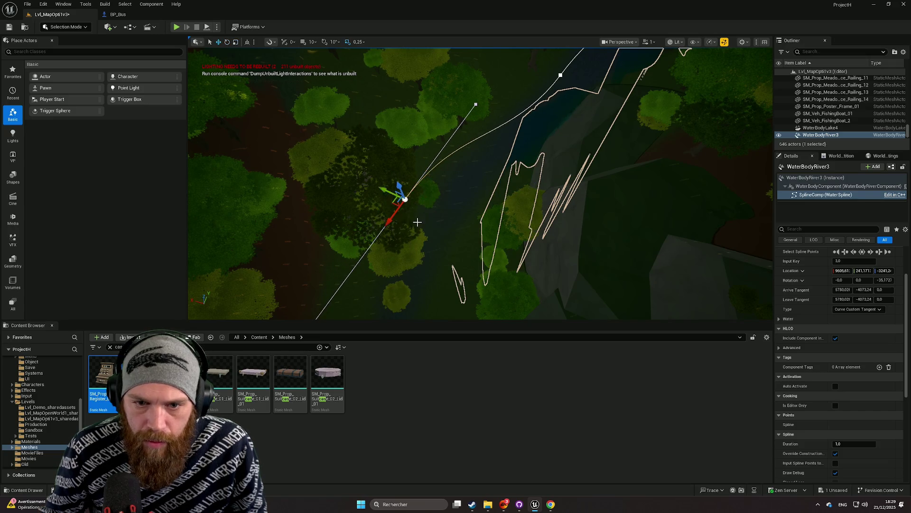
pyautogui.moveTo(459, 223)
pyautogui.mouseDown()
pyautogui.moveTo(603, 172)
pyautogui.moveTo(593, 76)
pyautogui.moveTo(611, 231)
pyautogui.moveTo(596, 261)
pyautogui.moveTo(570, 180)
pyautogui.mouseUp()
pyautogui.moveTo(542, 253)
pyautogui.mouseDown()
pyautogui.moveTo(546, 247)
pyautogui.moveTo(542, 254)
pyautogui.mouseUp()
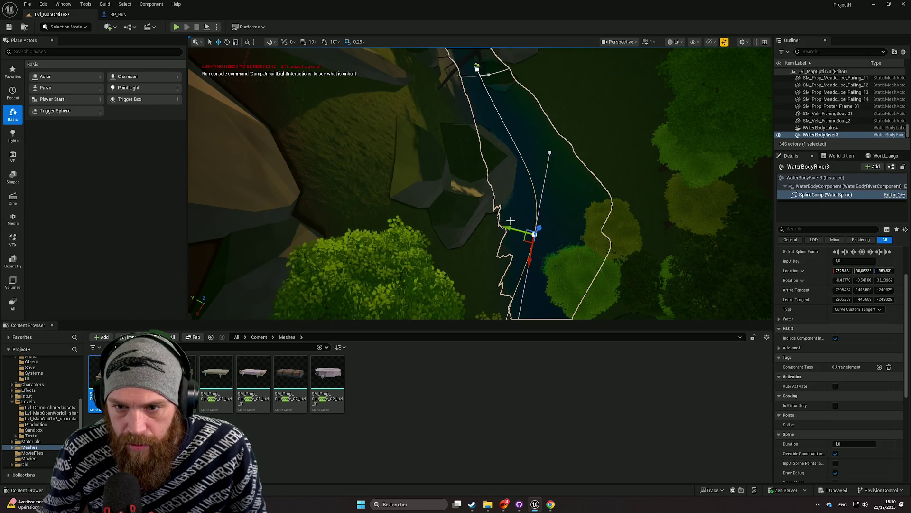
# Step: Lower the input-key-1.0 point into the channel and rotate it back to about 25.3 yaw
pyautogui.scroll(10, 507, 220)
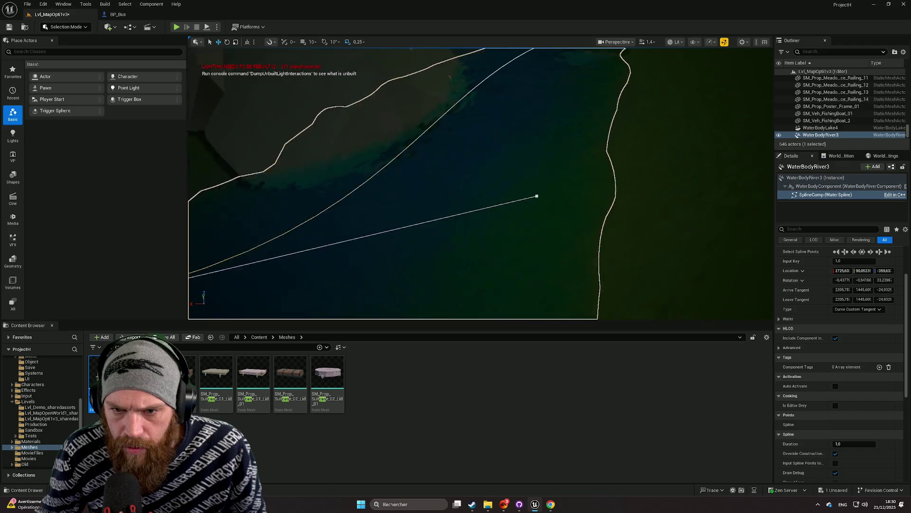
pyautogui.scroll(-10, 482, 227)
pyautogui.moveTo(443, 205); pyautogui.dragTo(443, 230)
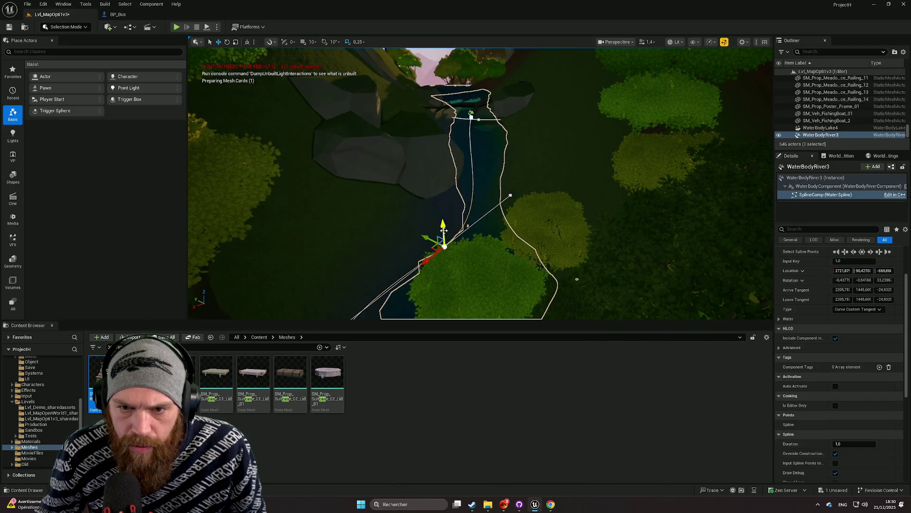
pyautogui.scroll(5, 434, 220)
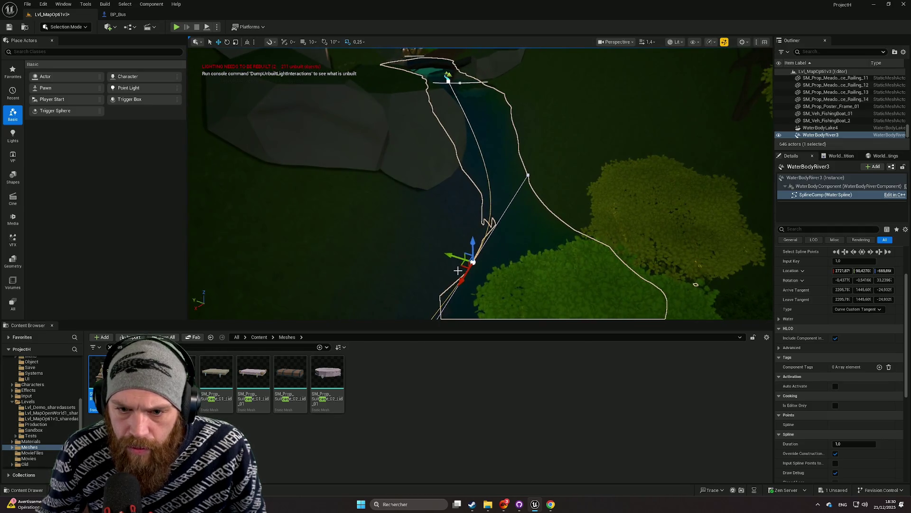
pyautogui.moveTo(477, 287); pyautogui.dragTo(482, 289)
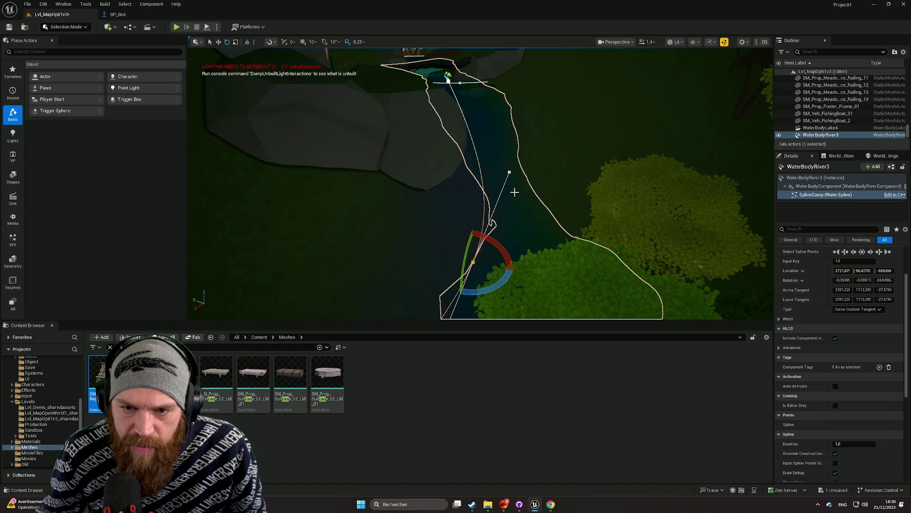
pyautogui.moveTo(508, 171); pyautogui.dragTo(406, 223)
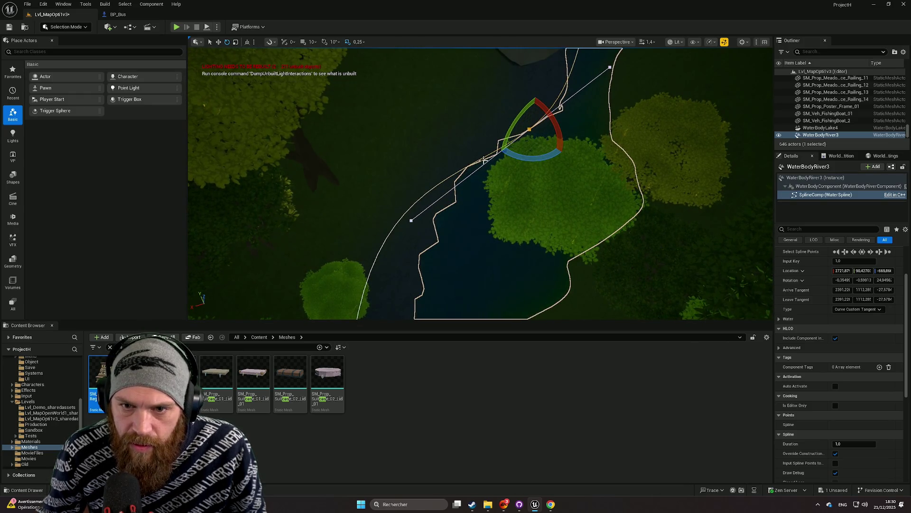
pyautogui.moveTo(527, 131)
pyautogui.mouseDown()
pyautogui.moveTo(504, 195)
pyautogui.moveTo(593, 179)
pyautogui.moveTo(566, 211)
pyautogui.moveTo(528, 206)
pyautogui.moveTo(494, 180)
pyautogui.moveTo(500, 171)
pyautogui.moveTo(535, 193)
pyautogui.moveTo(643, 172)
pyautogui.mouseUp()
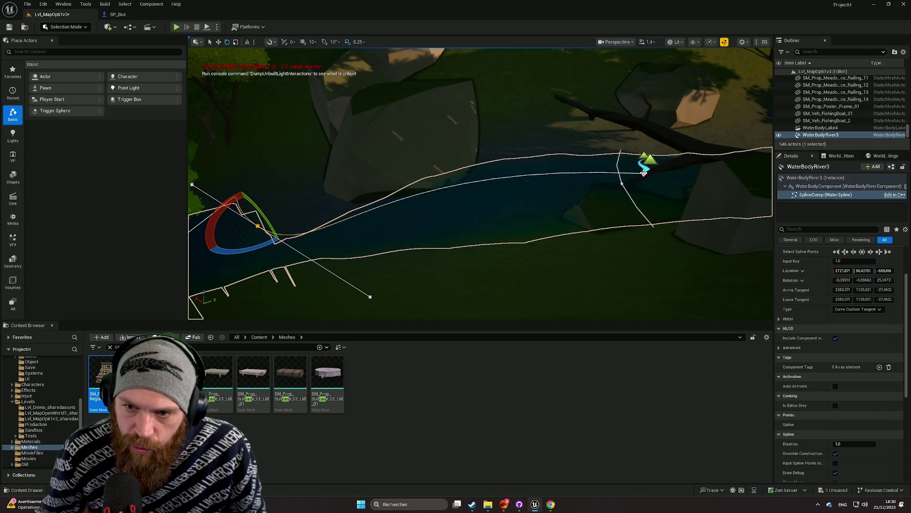
# Step: Alt-drag a new spline point from the first one, lowered to about -228 Z and turned to -32.9 yaw
pyautogui.click(644, 173)
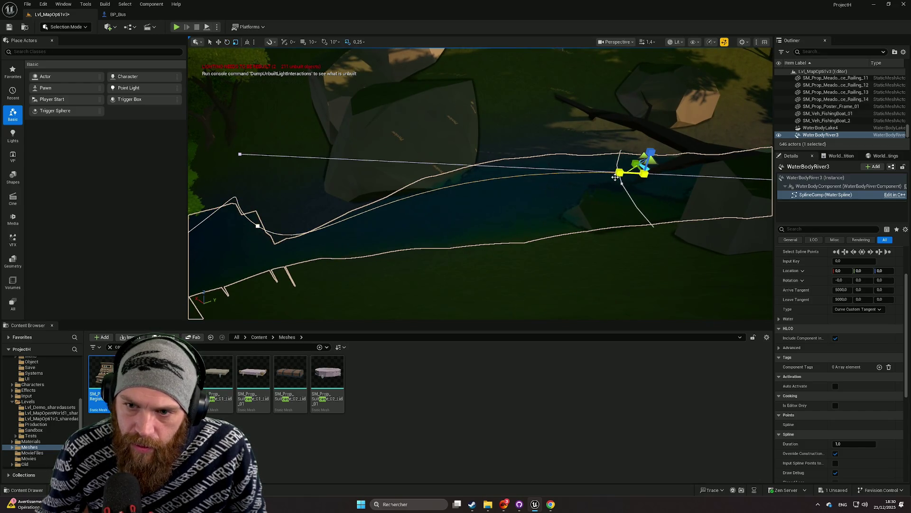
pyautogui.moveTo(620, 173); pyautogui.dragTo(612, 173)
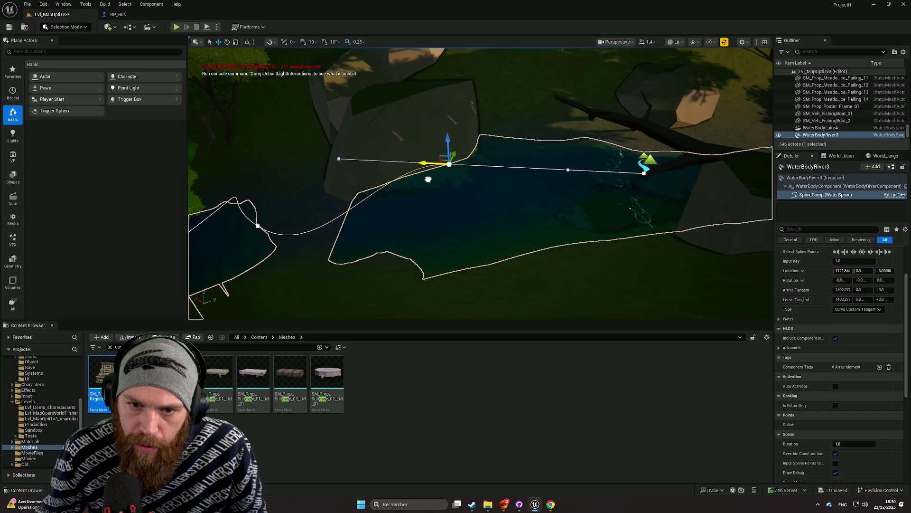
pyautogui.moveTo(447, 162); pyautogui.dragTo(449, 171)
pyautogui.scroll(5, 449, 172)
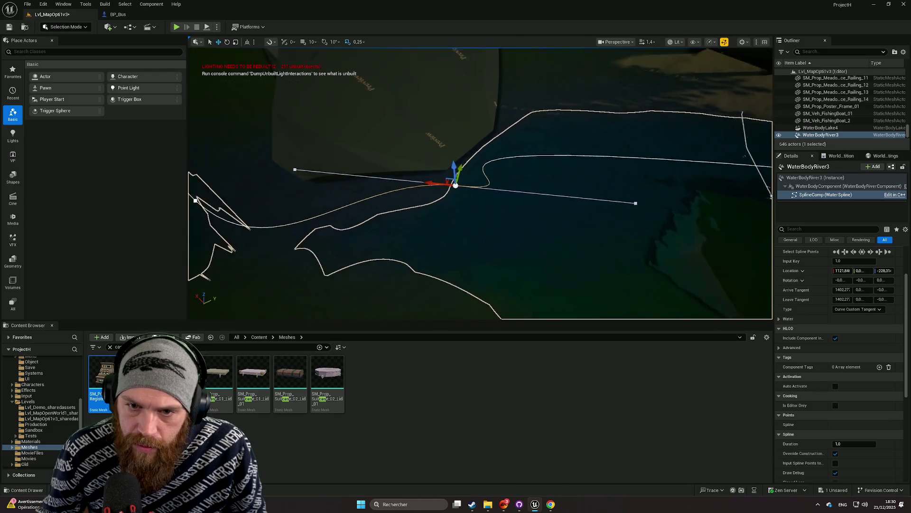
pyautogui.press('e')
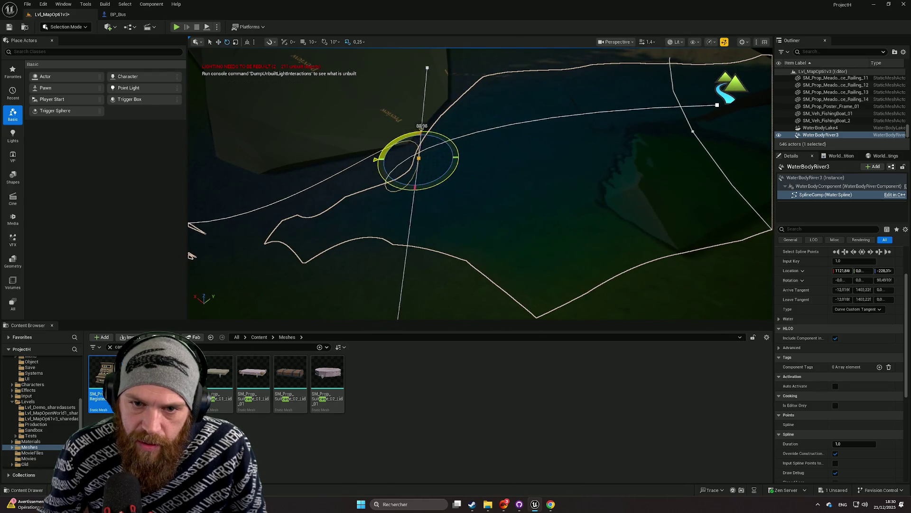
pyautogui.moveTo(381, 182); pyautogui.dragTo(442, 181)
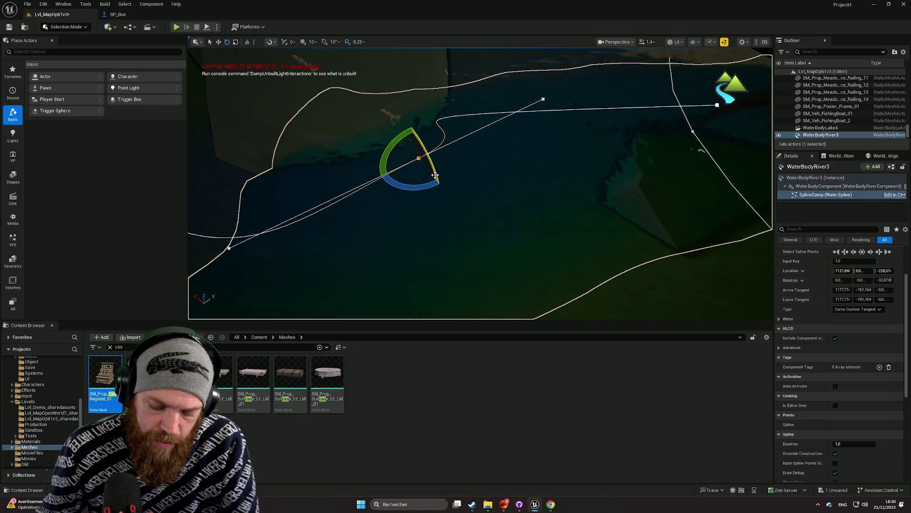
pyautogui.press('f')
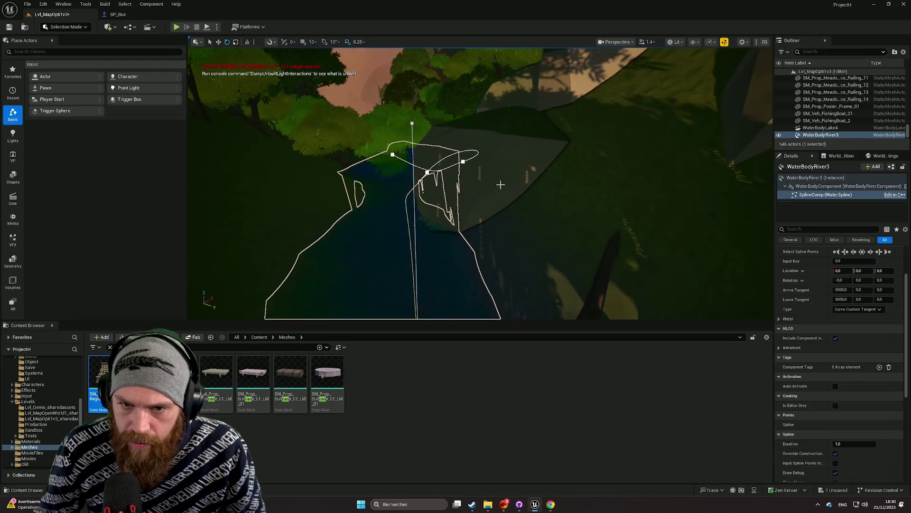
pyautogui.click(492, 184)
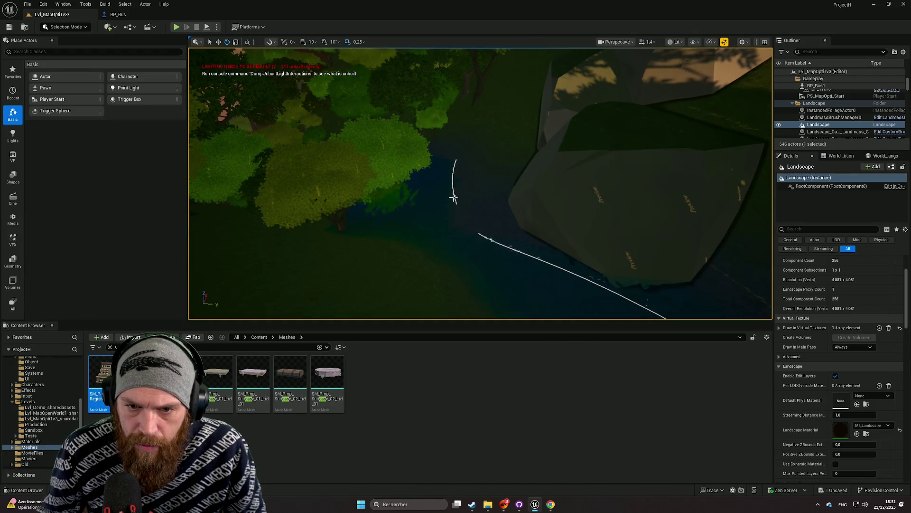
# Step: Reselect WaterBodyRiver3 in the viewport, dismissing the spline point context menu
pyautogui.click(476, 193)
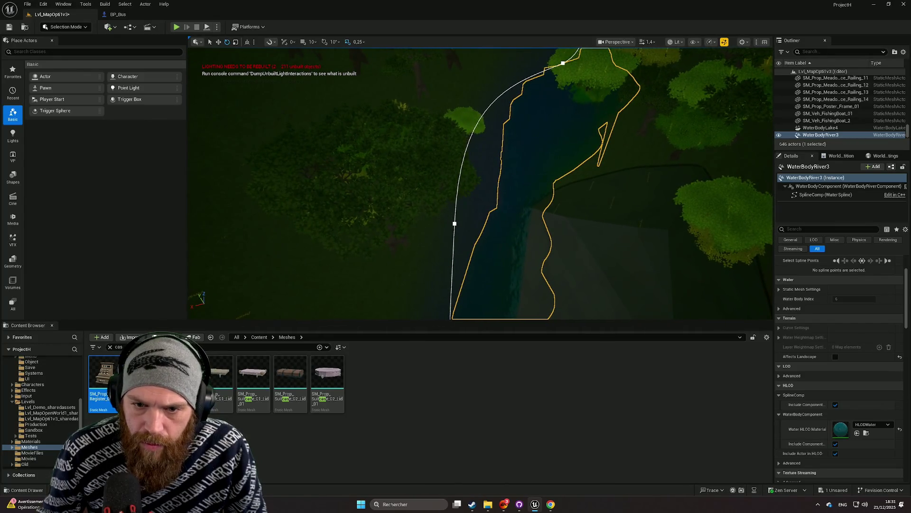
pyautogui.rightClick(455, 223)
pyautogui.click(425, 232)
pyautogui.click(436, 233)
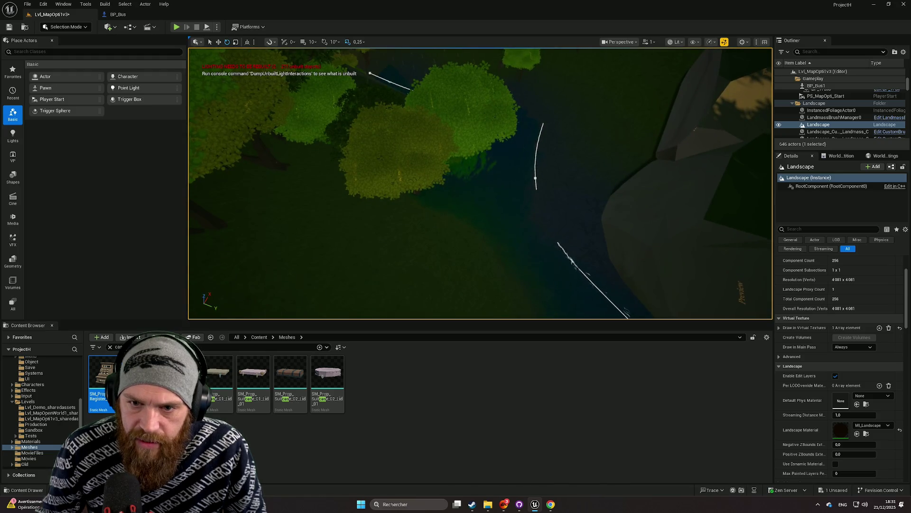
pyautogui.click(535, 178)
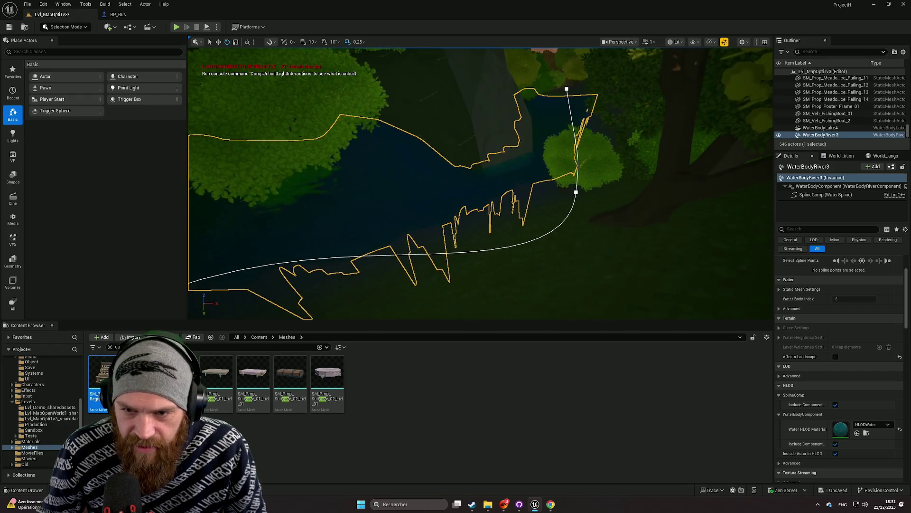
# Step: Shift a spline point toward the bank, rotate it, raise it slightly and shorten its tangent
pyautogui.click(576, 192)
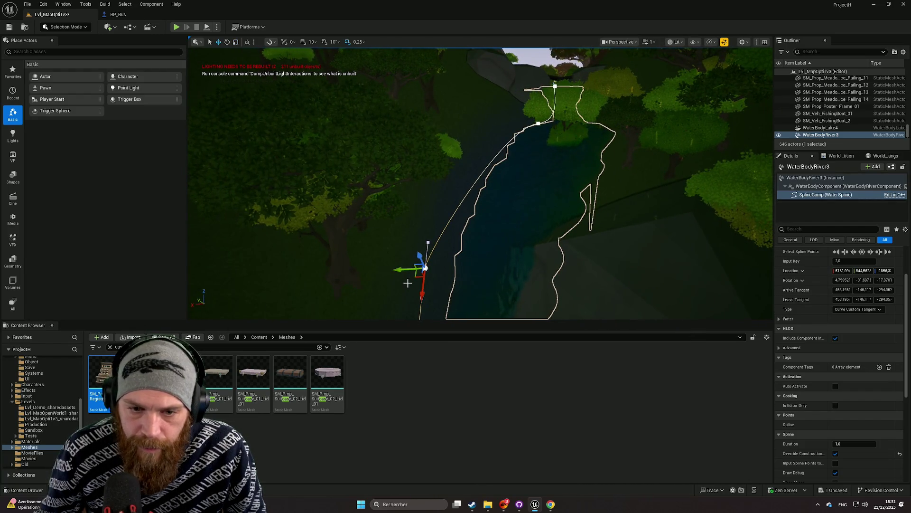
pyautogui.moveTo(404, 269)
pyautogui.mouseDown()
pyautogui.moveTo(434, 266)
pyautogui.moveTo(436, 275)
pyautogui.moveTo(457, 259)
pyautogui.moveTo(455, 268)
pyautogui.moveTo(506, 257)
pyautogui.mouseUp()
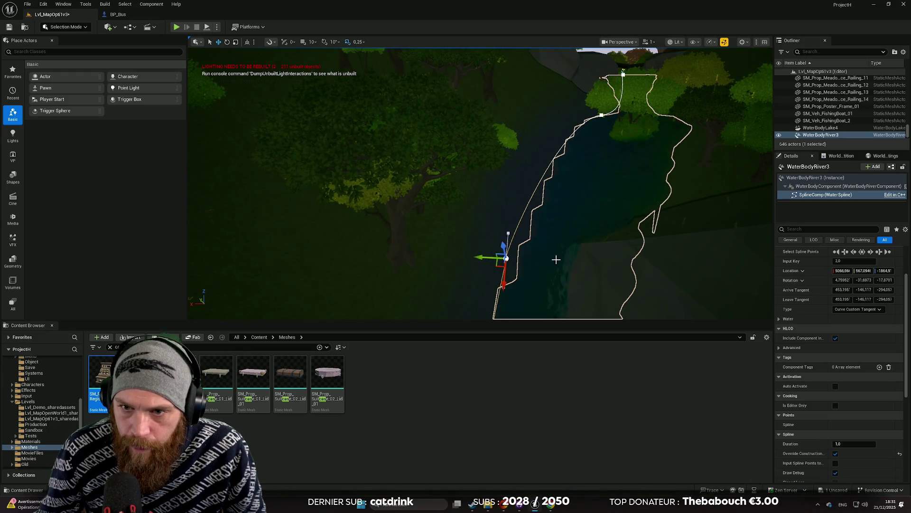
pyautogui.press('f')
pyautogui.moveTo(479, 140)
pyautogui.mouseDown()
pyautogui.moveTo(442, 162)
pyautogui.moveTo(452, 284)
pyautogui.mouseUp()
pyautogui.press('e')
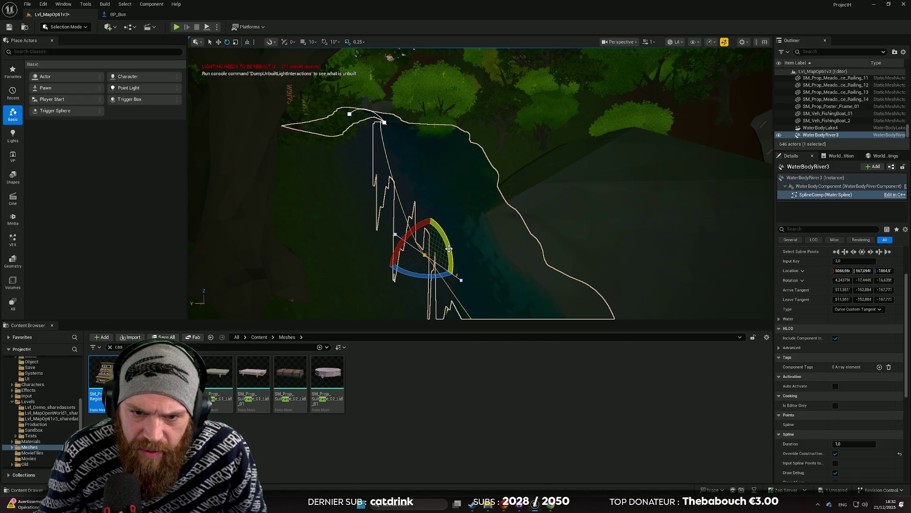
pyautogui.moveTo(454, 274)
pyautogui.mouseDown()
pyautogui.moveTo(439, 231)
pyautogui.moveTo(429, 239)
pyautogui.mouseUp()
pyautogui.press('w')
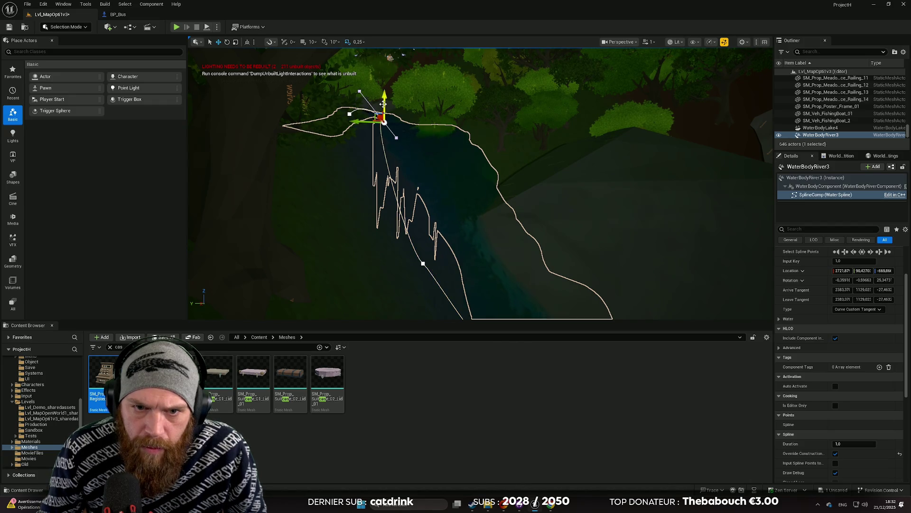
pyautogui.scroll(1, 383, 107)
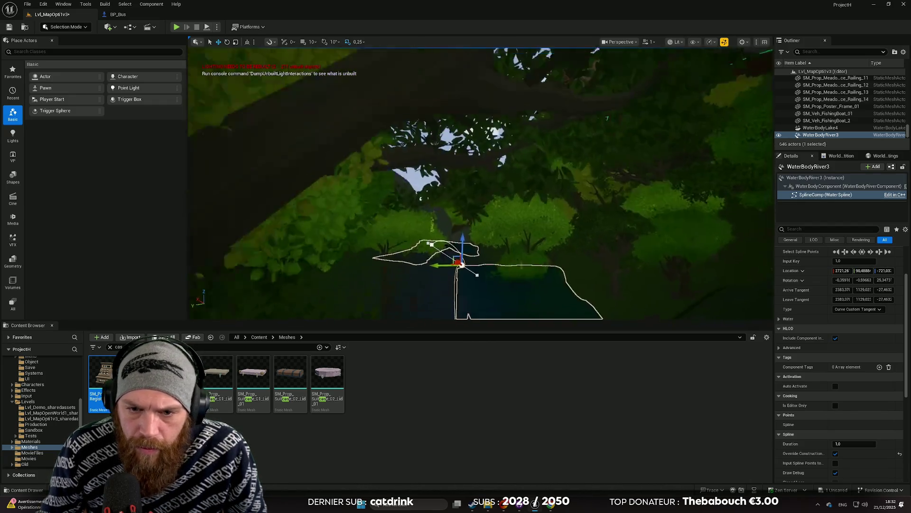
pyautogui.scroll(-1, 388, 242)
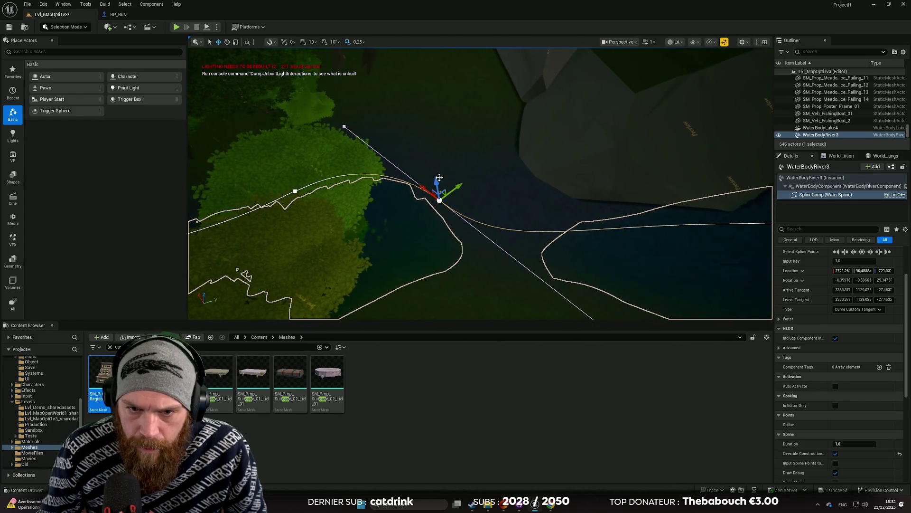
pyautogui.moveTo(434, 184); pyautogui.dragTo(434, 177)
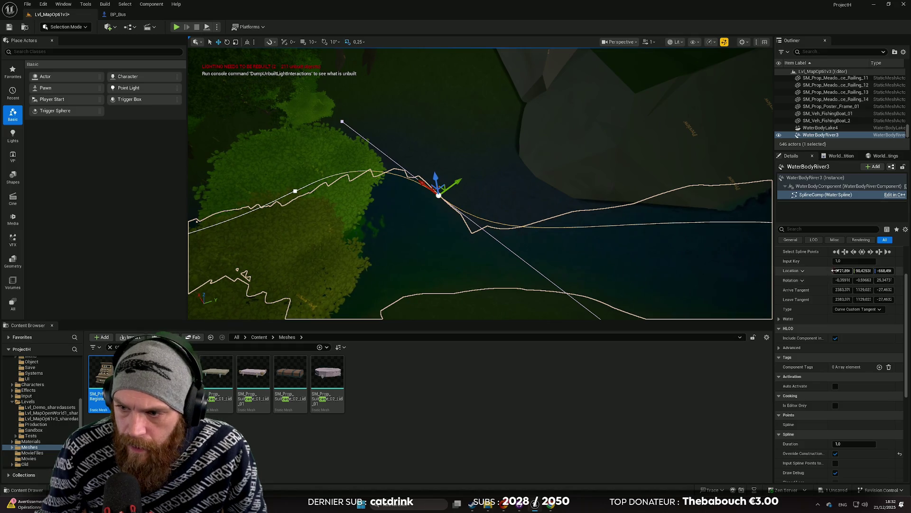
pyautogui.moveTo(563, 289)
pyautogui.mouseDown()
pyautogui.moveTo(459, 212)
pyautogui.moveTo(475, 218)
pyautogui.moveTo(465, 221)
pyautogui.moveTo(484, 216)
pyautogui.moveTo(489, 196)
pyautogui.mouseUp()
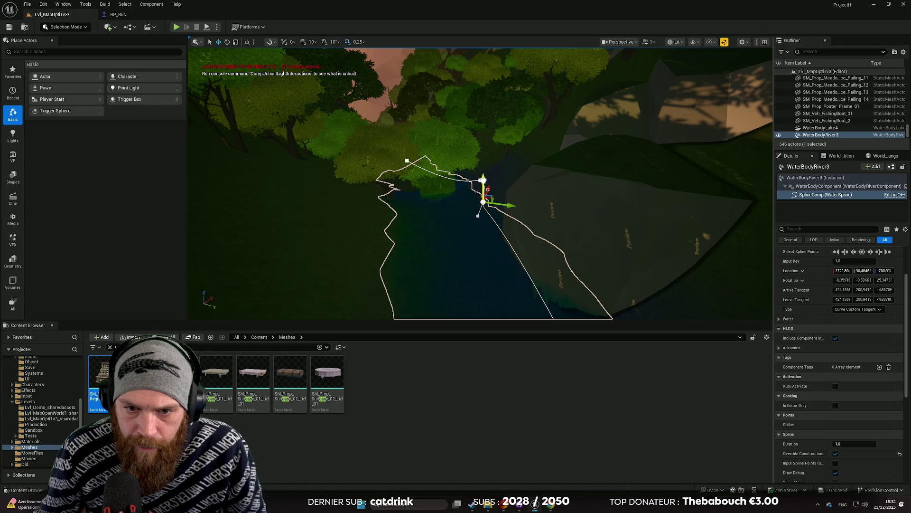
# Step: Move the spline point left toward the bank and bring up its context menu
pyautogui.moveTo(487, 192)
pyautogui.mouseDown()
pyautogui.moveTo(465, 207)
pyautogui.moveTo(537, 200)
pyautogui.mouseUp()
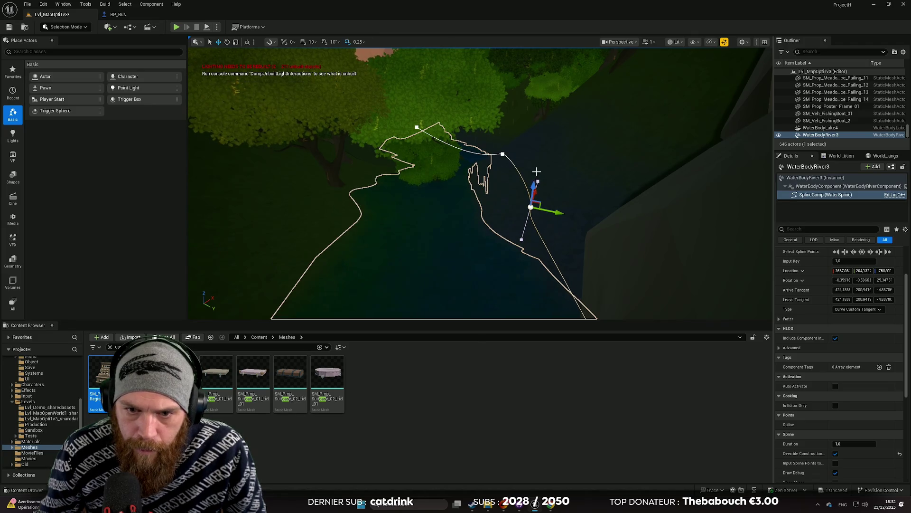
pyautogui.moveTo(534, 187)
pyautogui.mouseDown()
pyautogui.moveTo(533, 202)
pyautogui.moveTo(512, 209)
pyautogui.moveTo(525, 177)
pyautogui.mouseUp()
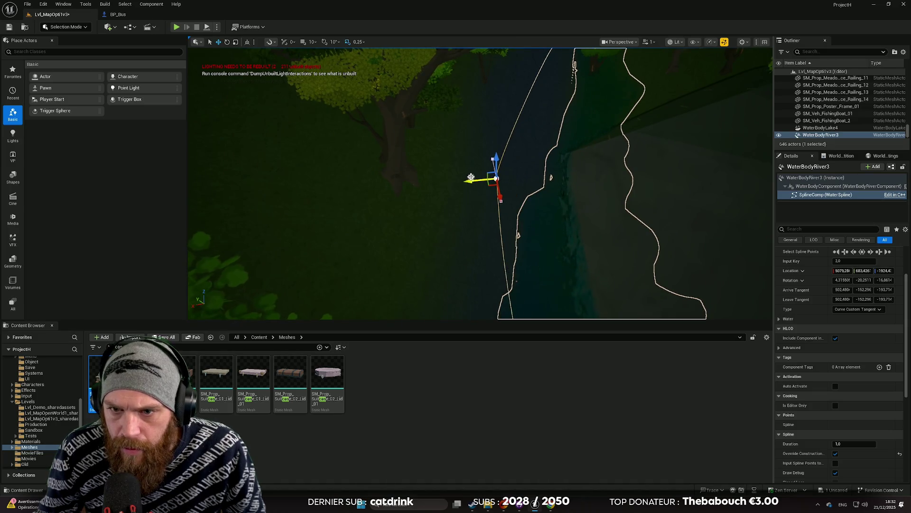
pyautogui.moveTo(468, 179); pyautogui.dragTo(458, 180)
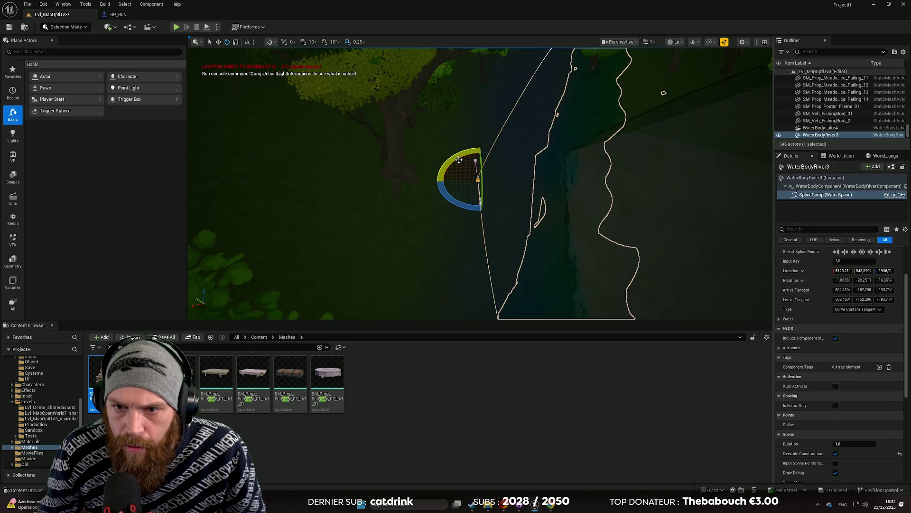
pyautogui.moveTo(480, 190)
pyautogui.mouseDown()
pyautogui.moveTo(448, 228)
pyautogui.moveTo(441, 177)
pyautogui.mouseUp()
pyautogui.scroll(-1, 461, 211)
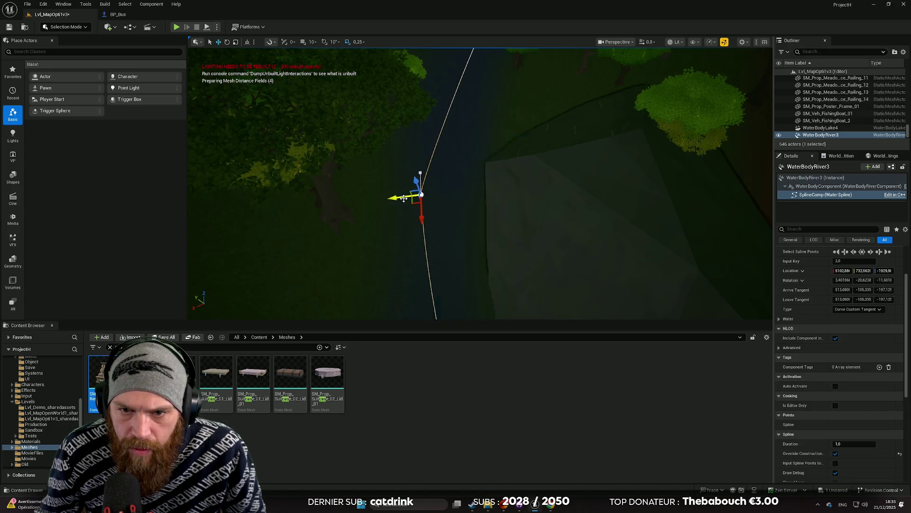
pyautogui.moveTo(404, 199)
pyautogui.mouseDown()
pyautogui.moveTo(420, 191)
pyautogui.moveTo(459, 208)
pyautogui.mouseUp()
pyautogui.rightClick(467, 235)
# Step: Add a new spline point after the selected one and frame it in view
pyautogui.click(498, 266)
pyautogui.moveTo(459, 233)
pyautogui.mouseDown()
pyautogui.moveTo(590, 215)
pyautogui.moveTo(572, 195)
pyautogui.moveTo(311, 195)
pyautogui.mouseUp()
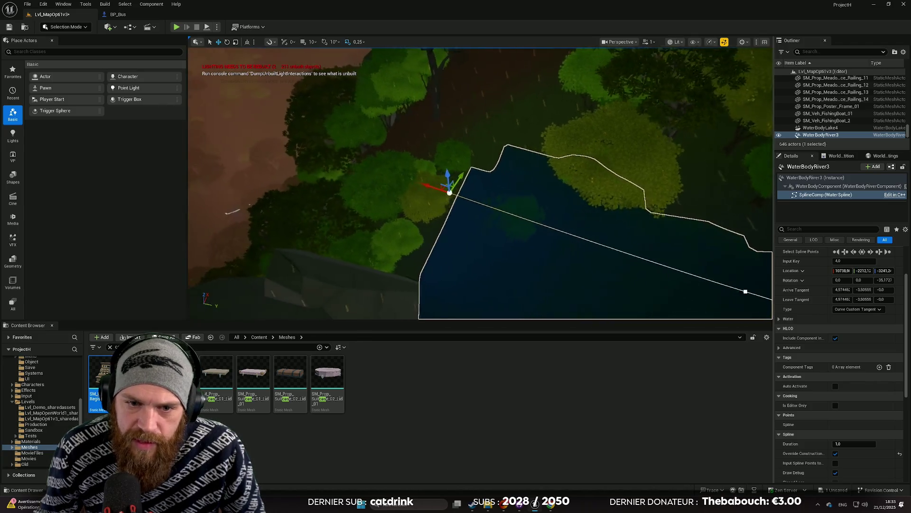
pyautogui.press('f')
pyautogui.moveTo(445, 229)
pyautogui.mouseDown()
pyautogui.moveTo(451, 190)
pyautogui.moveTo(470, 193)
pyautogui.moveTo(465, 227)
pyautogui.mouseUp()
pyautogui.moveTo(352, 242)
pyautogui.mouseDown()
pyautogui.moveTo(361, 228)
pyautogui.moveTo(342, 246)
pyautogui.moveTo(386, 247)
pyautogui.moveTo(396, 256)
pyautogui.moveTo(406, 216)
pyautogui.moveTo(517, 185)
pyautogui.moveTo(508, 189)
pyautogui.moveTo(503, 171)
pyautogui.moveTo(475, 195)
pyautogui.mouseUp()
pyautogui.moveTo(385, 259)
pyautogui.mouseDown()
pyautogui.moveTo(377, 267)
pyautogui.moveTo(401, 256)
pyautogui.moveTo(395, 275)
pyautogui.moveTo(392, 255)
pyautogui.mouseUp()
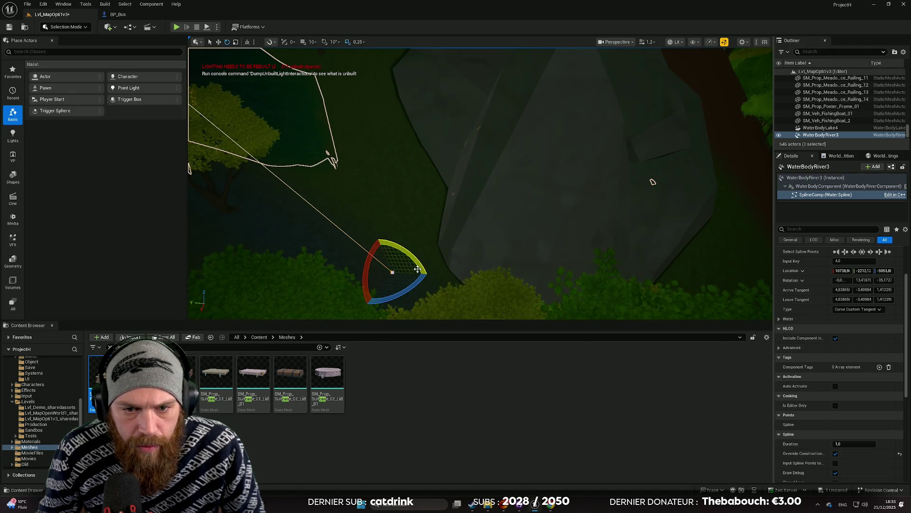
# Step: Set the point's height to about -3460 Z inside the channel, then select the rock pile
pyautogui.moveTo(384, 248)
pyautogui.mouseDown()
pyautogui.moveTo(387, 233)
pyautogui.moveTo(356, 166)
pyautogui.moveTo(365, 110)
pyautogui.moveTo(386, 209)
pyautogui.moveTo(360, 171)
pyautogui.moveTo(470, 211)
pyautogui.moveTo(451, 203)
pyautogui.moveTo(452, 228)
pyautogui.moveTo(475, 200)
pyautogui.mouseUp()
pyautogui.moveTo(448, 160)
pyautogui.mouseDown()
pyautogui.moveTo(455, 191)
pyautogui.moveTo(567, 204)
pyautogui.moveTo(529, 165)
pyautogui.mouseUp()
pyautogui.moveTo(711, 120); pyautogui.dragTo(711, 120)
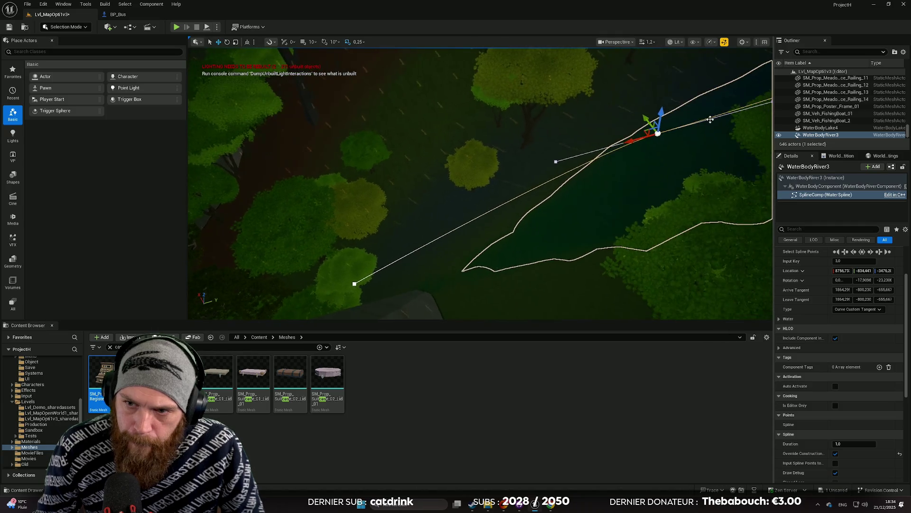
pyautogui.moveTo(658, 109); pyautogui.dragTo(546, 183)
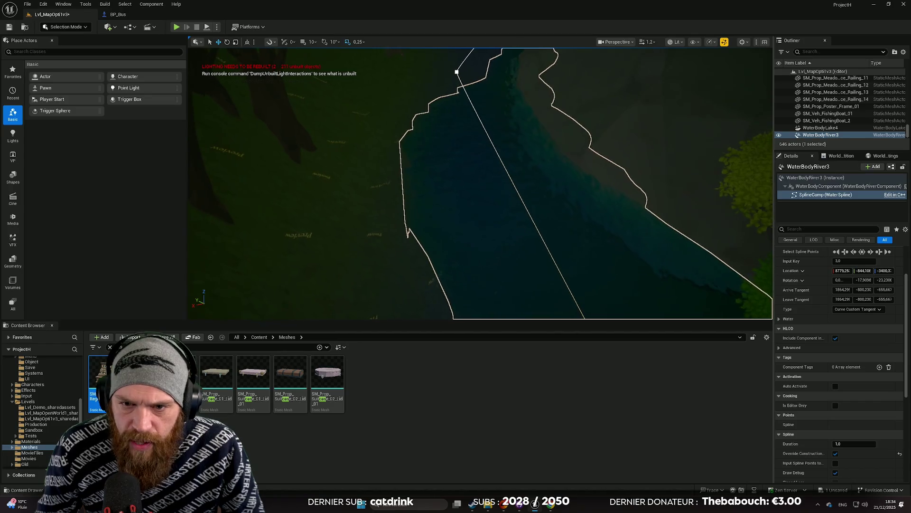
pyautogui.click(758, 128)
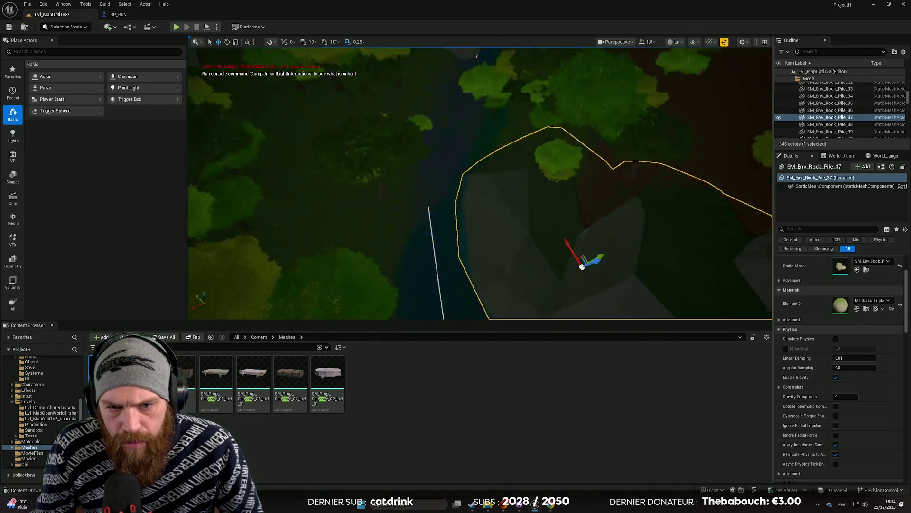
pyautogui.press('f')
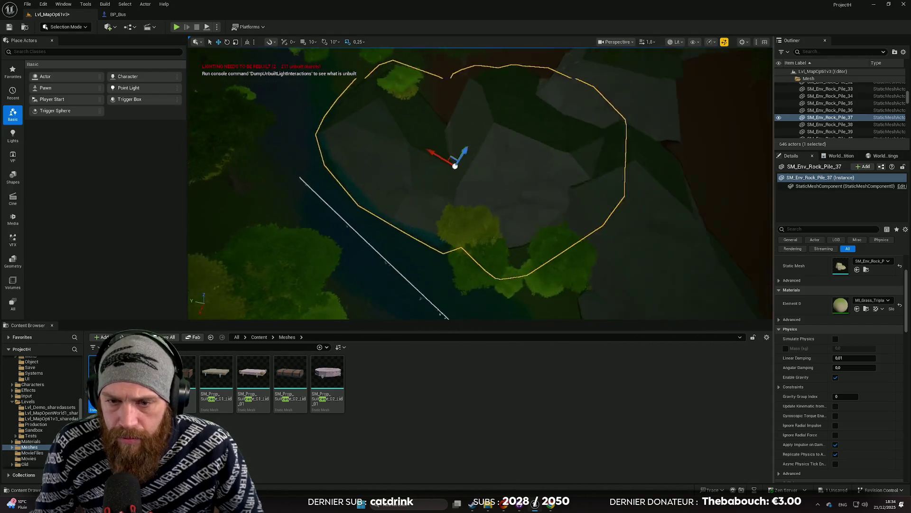
pyautogui.scroll(-4, 667, 117)
pyautogui.click(608, 199)
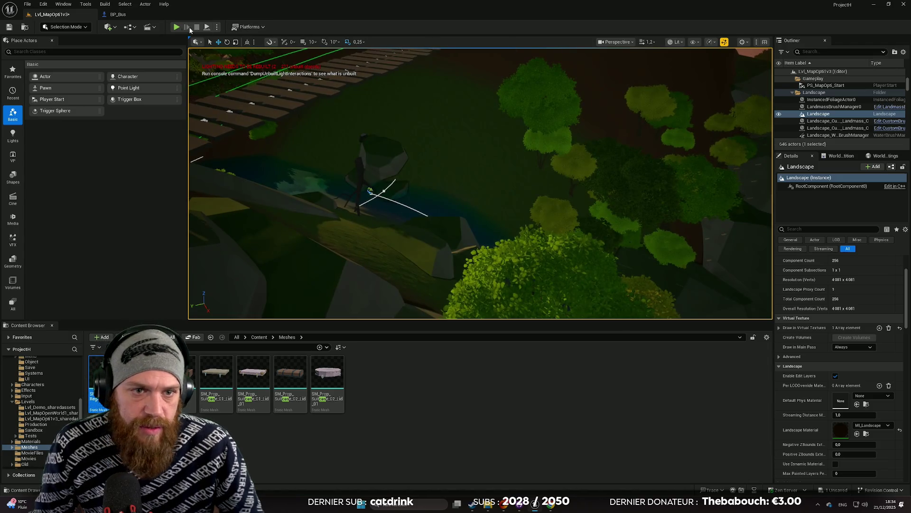
# Step: Filter the Content Browser by searching for 'rock'
pyautogui.click(88, 27)
pyautogui.click(218, 79)
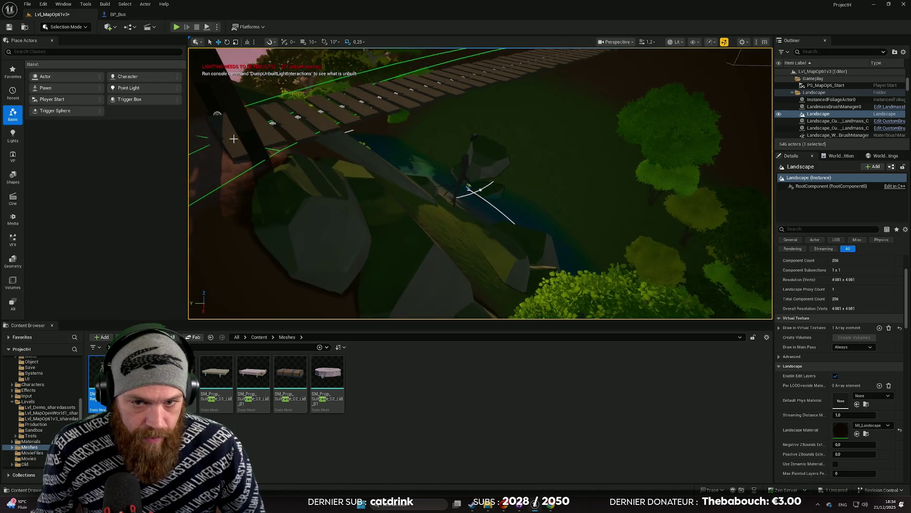
pyautogui.scroll(-2, 481, 183)
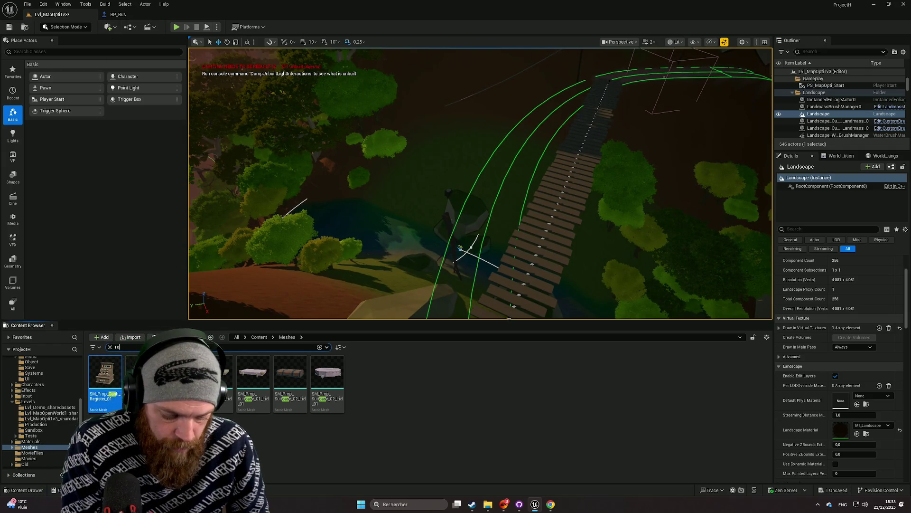
pyautogui.write('ck')
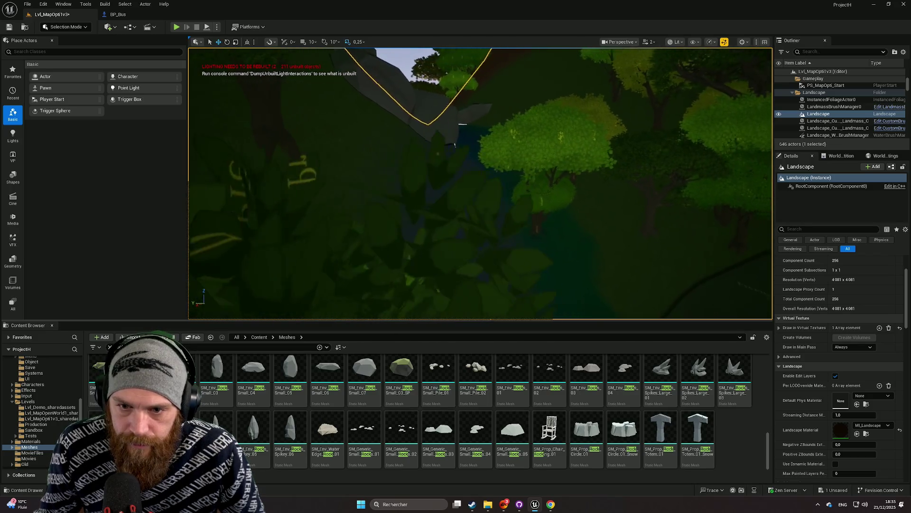
# Step: Switch to Foliage mode and move a small tree beside the river toward the viewer
pyautogui.click(76, 26)
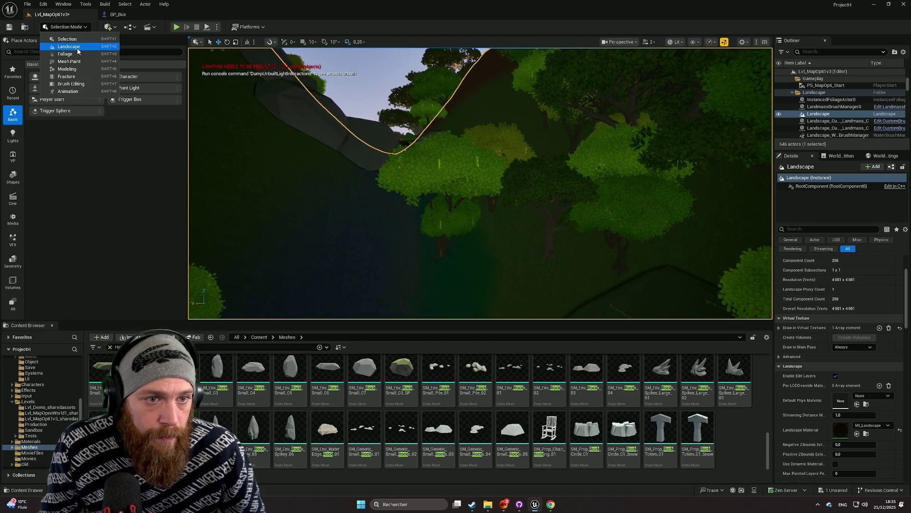
pyautogui.click(78, 48)
pyautogui.click(66, 26)
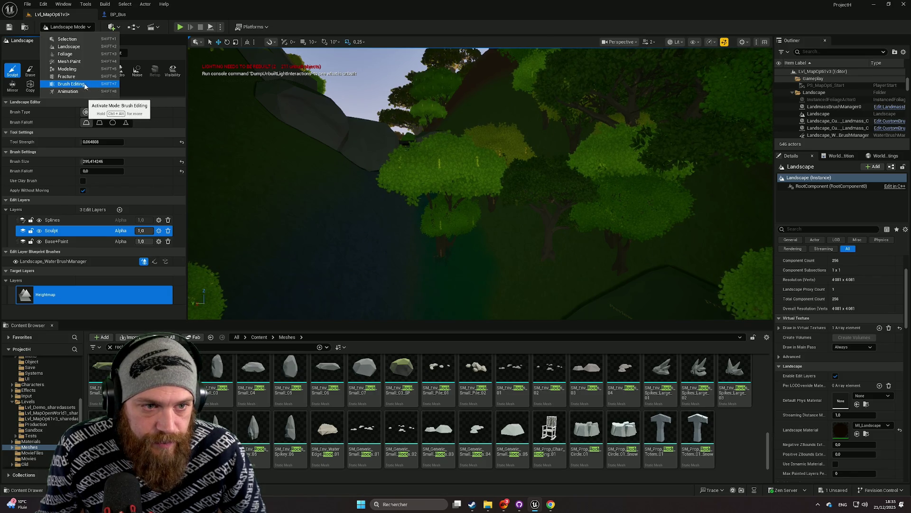
pyautogui.click(70, 48)
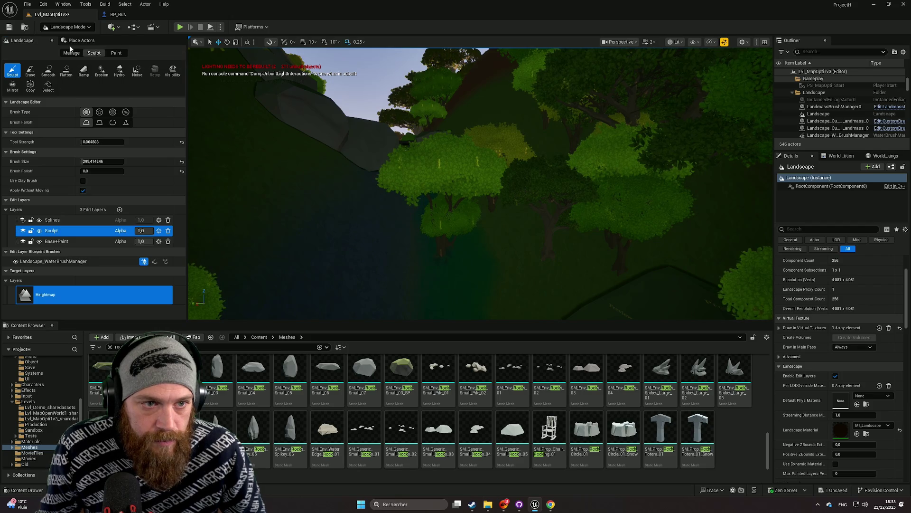
pyautogui.click(67, 26)
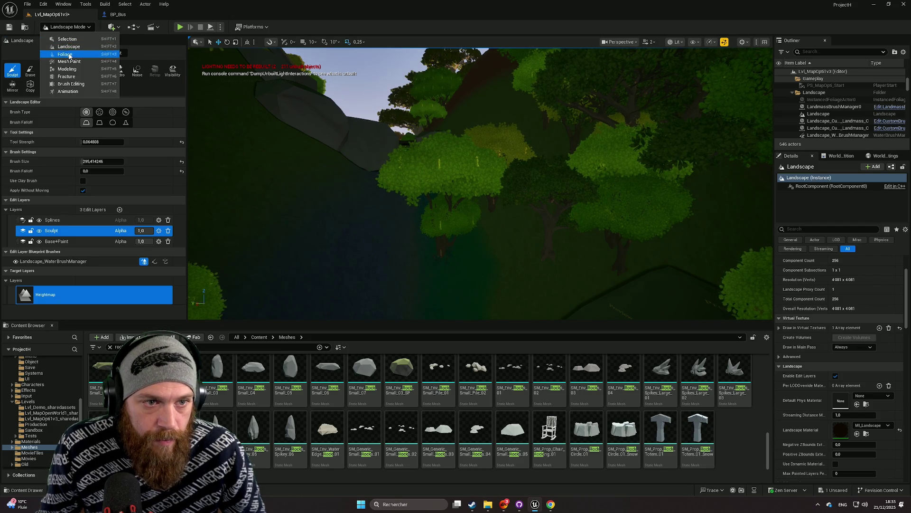
pyautogui.click(70, 57)
pyautogui.click(439, 227)
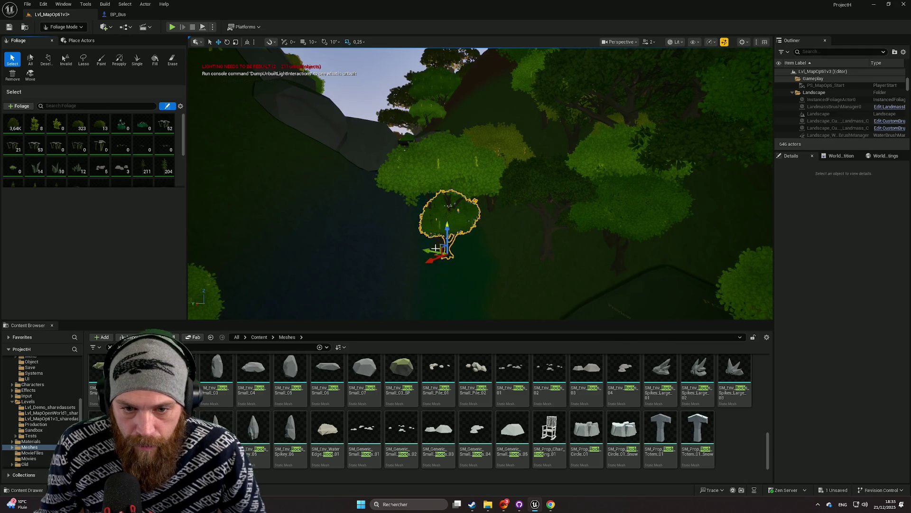
pyautogui.press('f')
pyautogui.moveTo(582, 242)
pyautogui.mouseDown()
pyautogui.moveTo(596, 285)
pyautogui.moveTo(476, 277)
pyautogui.moveTo(494, 204)
pyautogui.moveTo(465, 162)
pyautogui.moveTo(487, 277)
pyautogui.mouseUp()
pyautogui.scroll(-2, 476, 277)
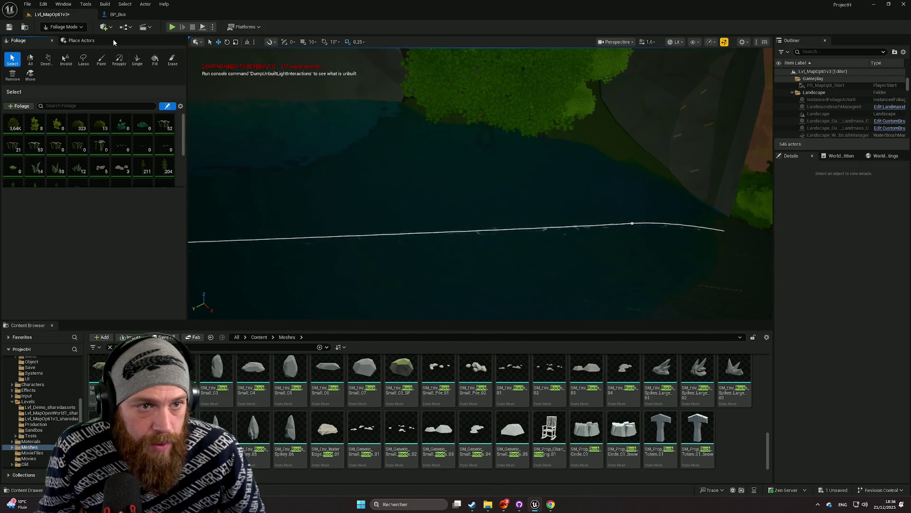
# Step: Return to Selection Mode and select WaterBodyRiver3
pyautogui.click(63, 26)
pyautogui.click(61, 40)
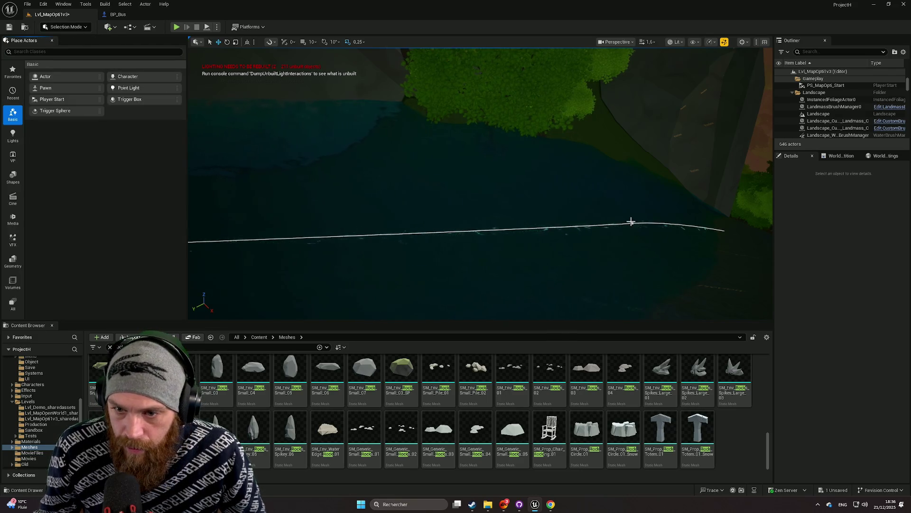
pyautogui.click(607, 236)
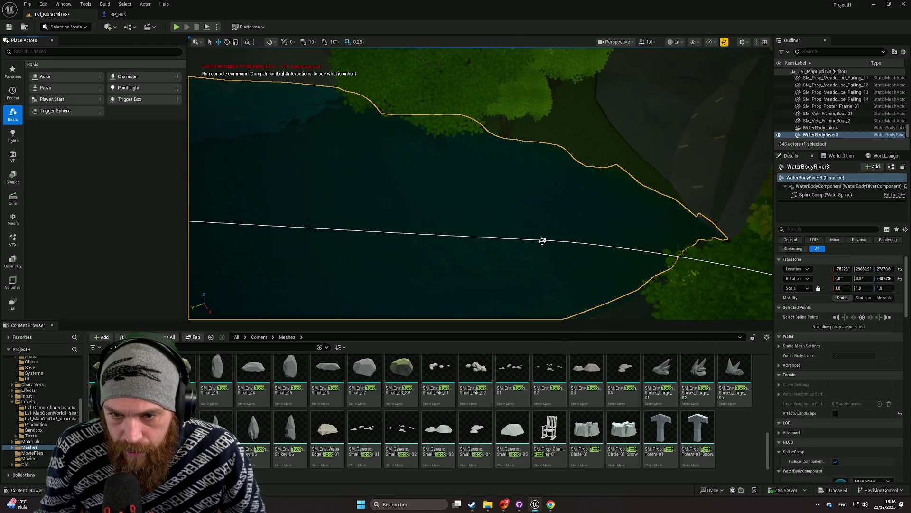
# Step: Slide a river spline point along the channel and lower it into place
pyautogui.click(544, 240)
pyautogui.press('f')
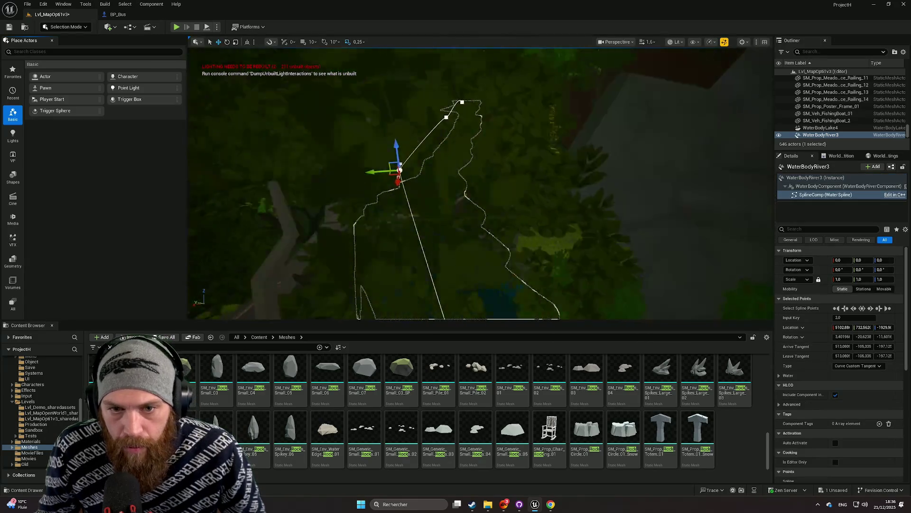
pyautogui.click(427, 182)
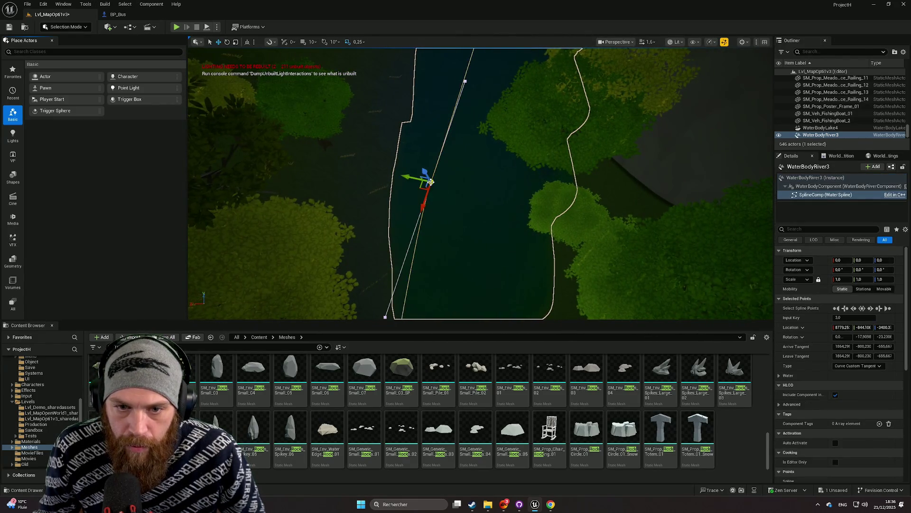
pyautogui.press('f')
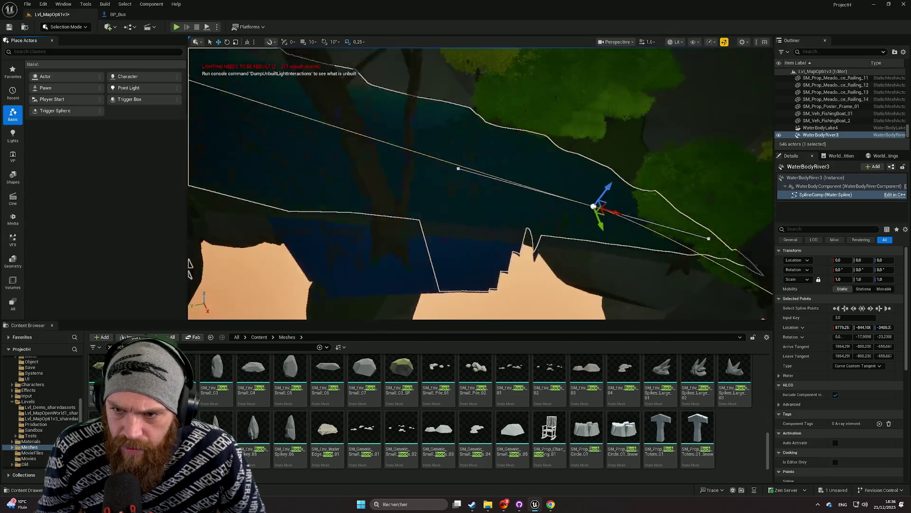
pyautogui.moveTo(576, 231)
pyautogui.mouseDown()
pyautogui.moveTo(336, 170)
pyautogui.moveTo(416, 182)
pyautogui.moveTo(453, 220)
pyautogui.moveTo(456, 195)
pyautogui.moveTo(443, 203)
pyautogui.mouseUp()
pyautogui.press('e')
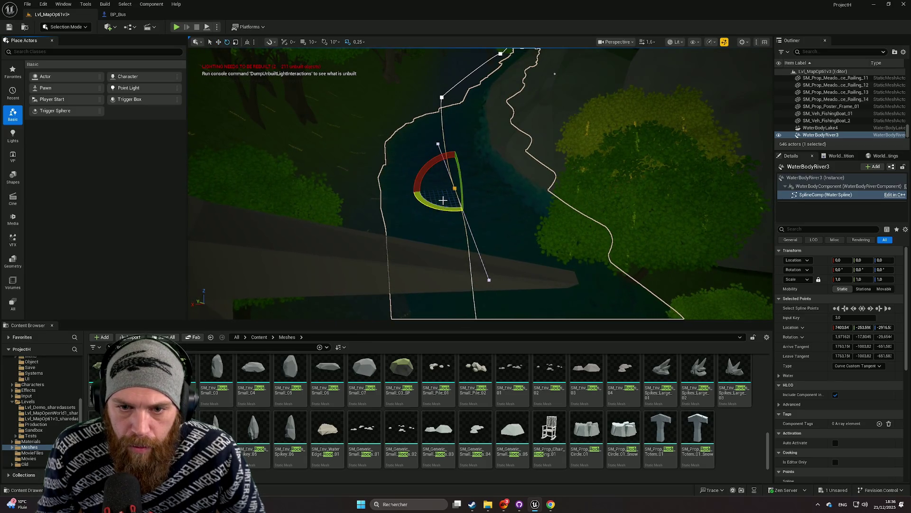
pyautogui.moveTo(455, 170)
pyautogui.mouseDown()
pyautogui.moveTo(443, 209)
pyautogui.moveTo(428, 188)
pyautogui.moveTo(430, 152)
pyautogui.moveTo(501, 197)
pyautogui.mouseUp()
# Step: Lower the next downstream point and Alt-drag to add a new spline point
pyautogui.click(475, 184)
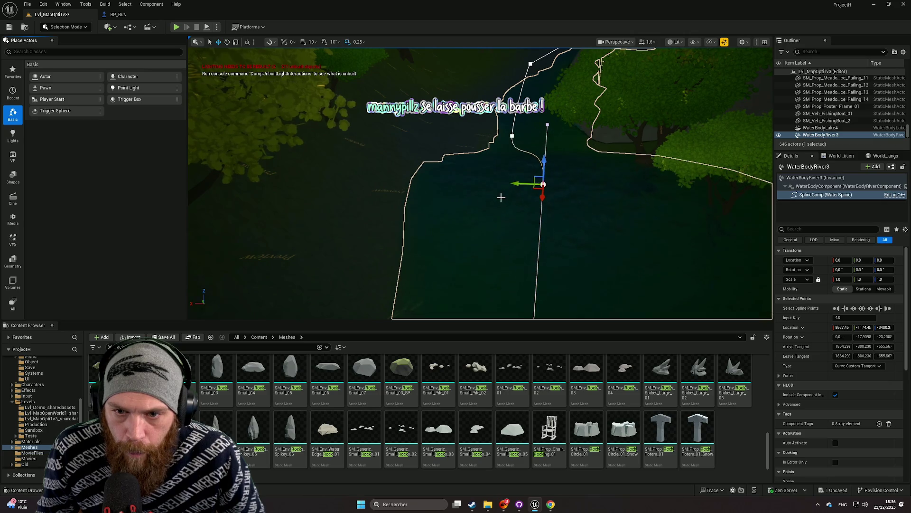
pyautogui.moveTo(542, 167); pyautogui.dragTo(544, 195)
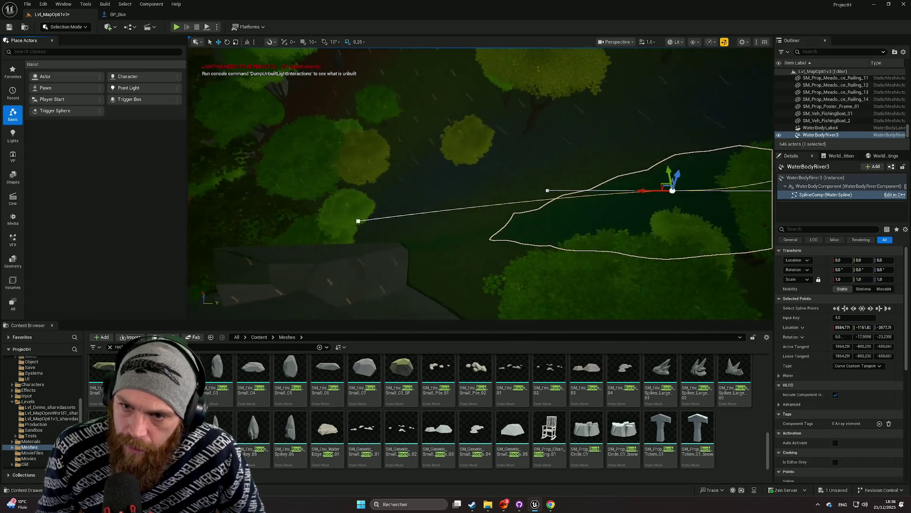
pyautogui.moveTo(590, 186)
pyautogui.mouseDown()
pyautogui.moveTo(453, 196)
pyautogui.moveTo(421, 208)
pyautogui.moveTo(433, 204)
pyautogui.moveTo(430, 187)
pyautogui.moveTo(494, 152)
pyautogui.moveTo(381, 225)
pyautogui.moveTo(361, 193)
pyautogui.mouseUp()
pyautogui.click(465, 166)
# Step: Reselect WaterBodyRiver3 and drag one of its spline points along the channel
pyautogui.click(394, 204)
pyautogui.click(459, 215)
pyautogui.moveTo(431, 214)
pyautogui.mouseDown()
pyautogui.moveTo(430, 199)
pyautogui.moveTo(509, 193)
pyautogui.mouseUp()
# Step: Inspect the rock pile beside the river up close and select the Landscape
pyautogui.click(504, 191)
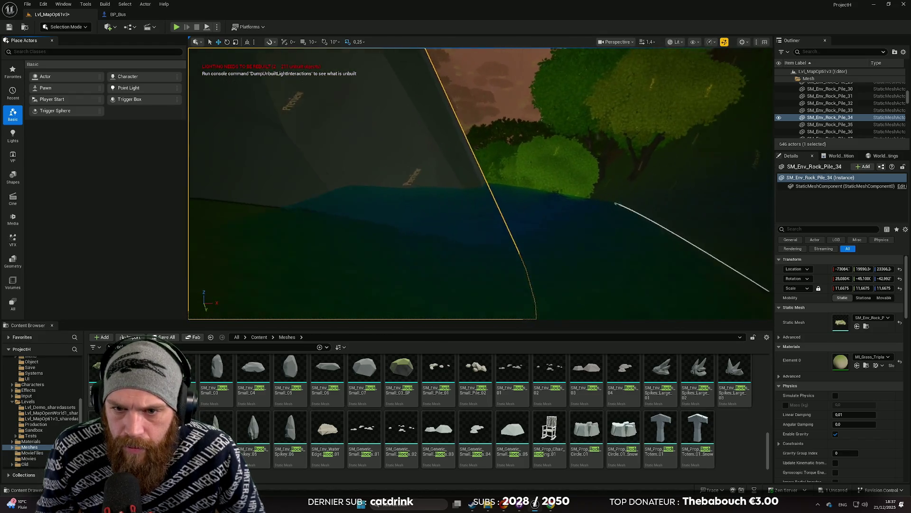
pyautogui.scroll(1, 480, 183)
pyautogui.press('w')
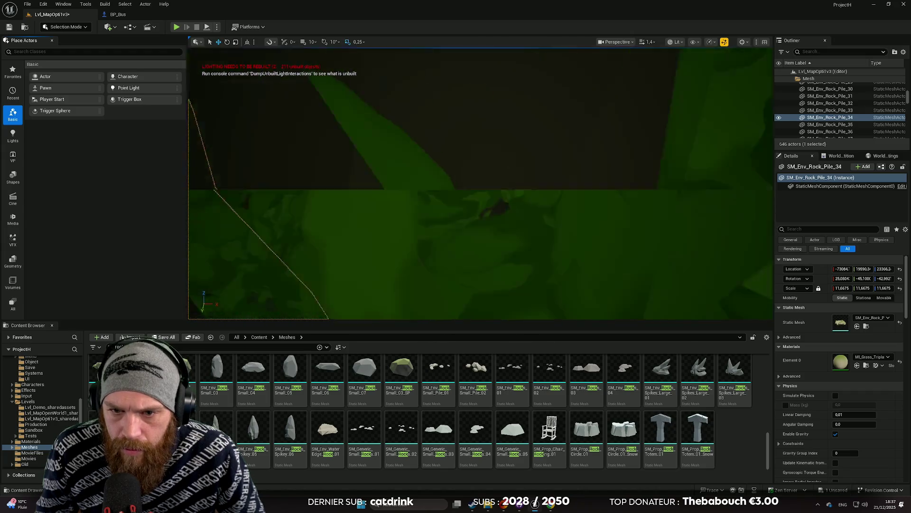
pyautogui.press('s')
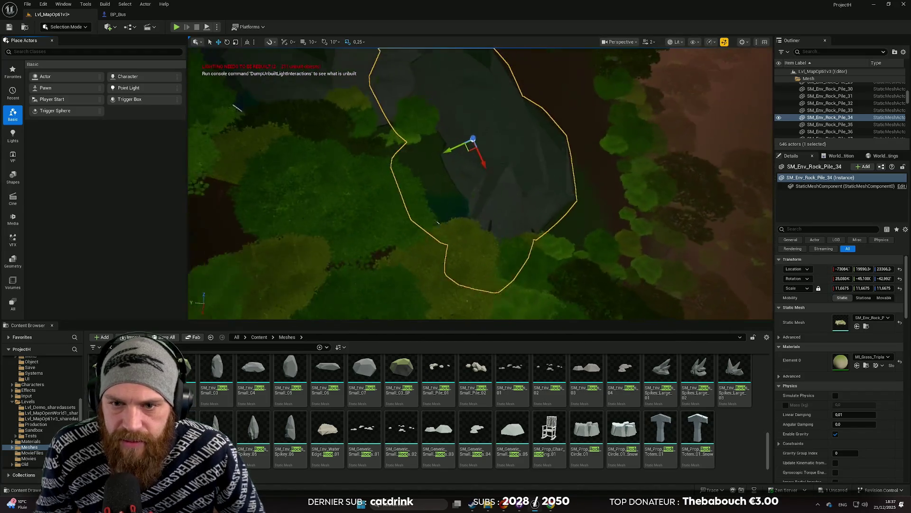
pyautogui.press('w')
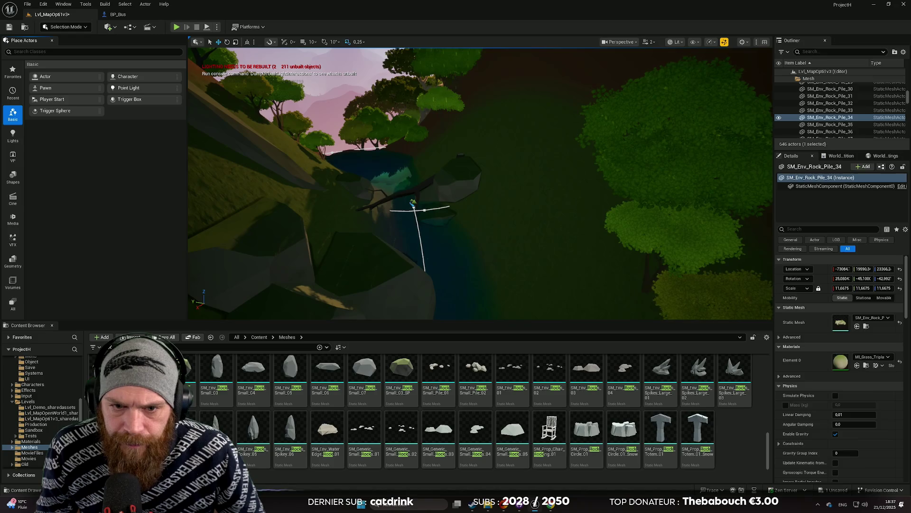
pyautogui.click(512, 195)
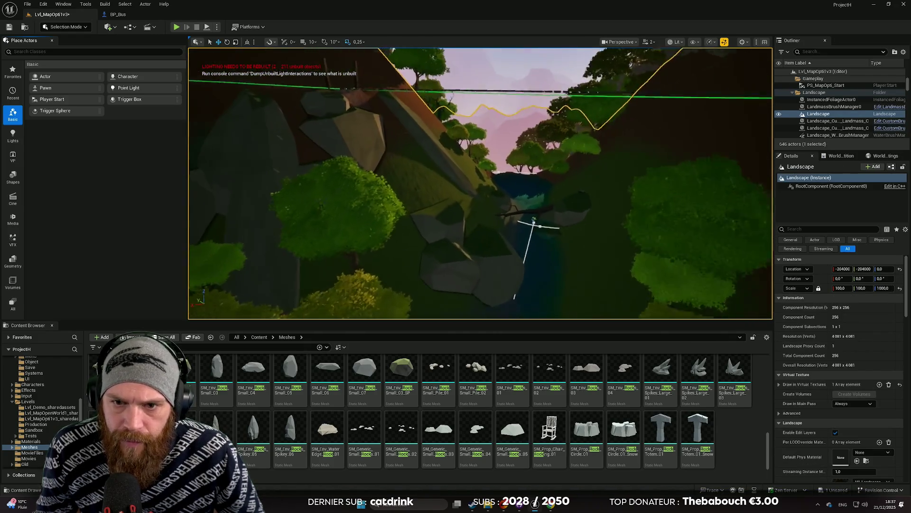
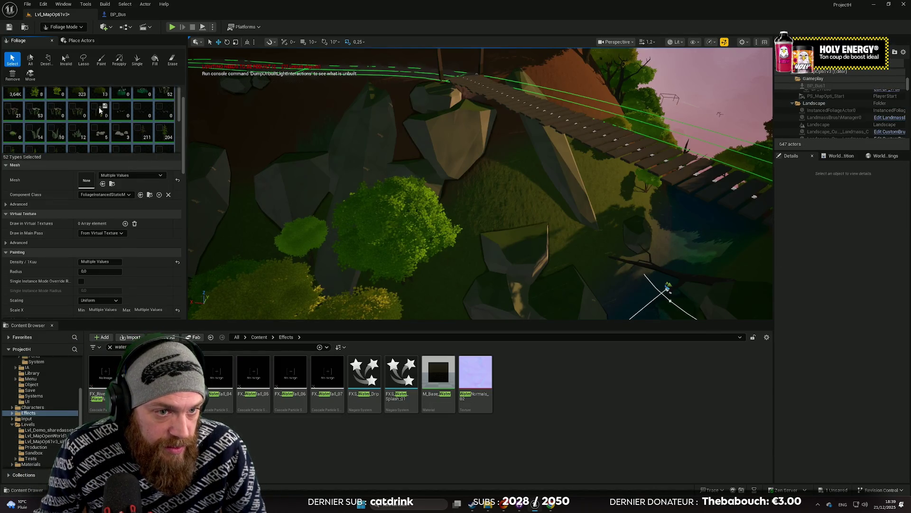
# Step: Deselect all foliage types, enable only SM_Env_Bush_03, and choose the Paint tool
pyautogui.scroll(1, 183, 114)
pyautogui.scroll(2, 183, 115)
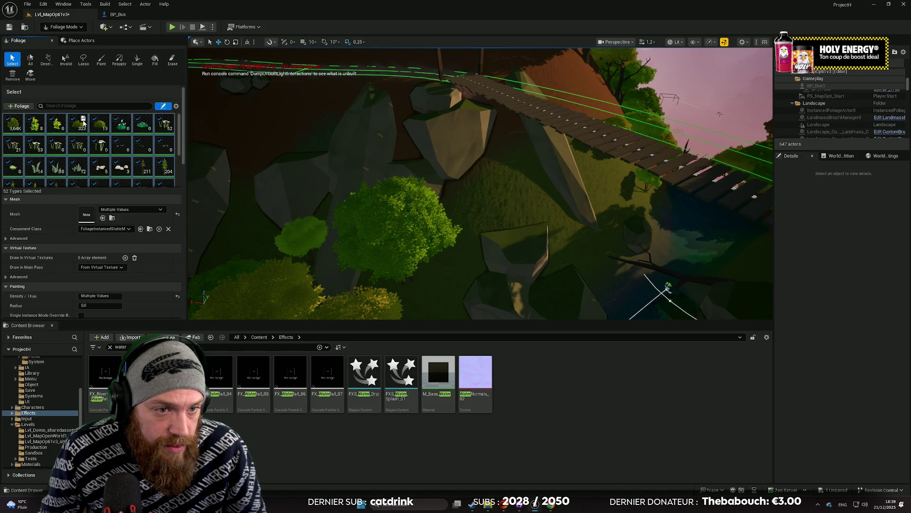
pyautogui.click(8, 118)
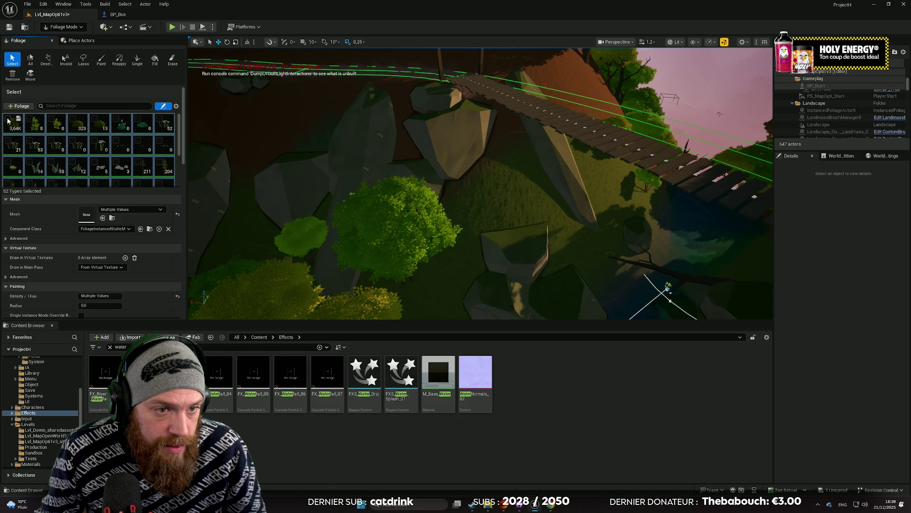
pyautogui.click(76, 127)
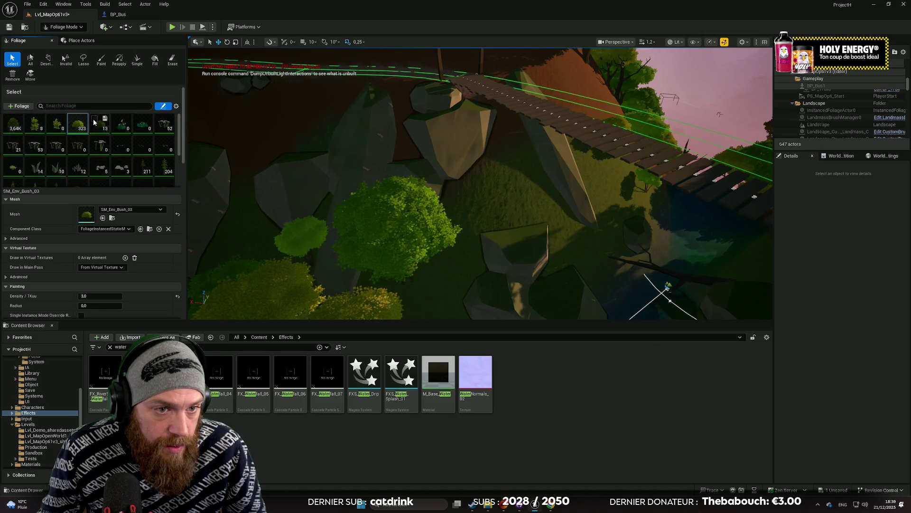
pyautogui.click(101, 59)
# Step: Paint a test stroke of bushes by the stream, then undo it
pyautogui.scroll(3, 385, 181)
pyautogui.click(416, 178)
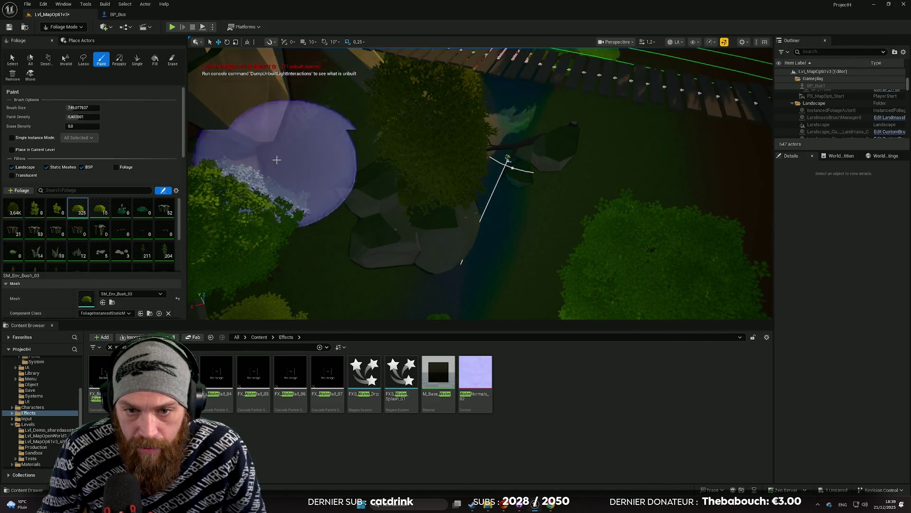
pyautogui.hotkey('ctrl', 'z')
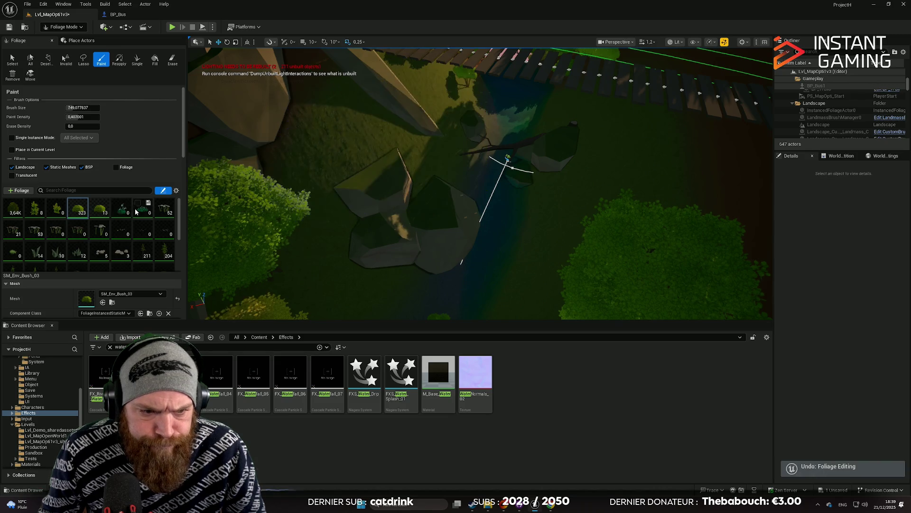
pyautogui.scroll(-10, 157, 247)
pyautogui.scroll(-3, 172, 288)
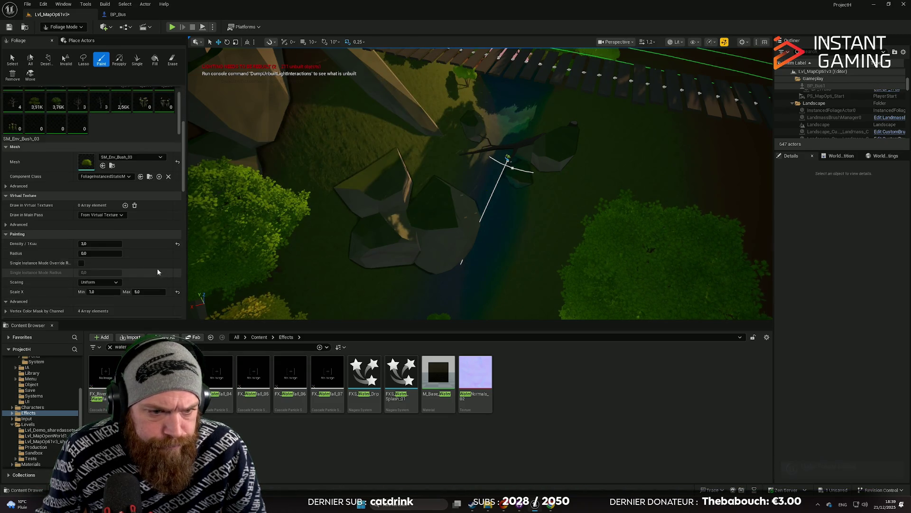
# Step: Set the bush Scale X maximum to 2.0 and undo the last foliage stroke
pyautogui.click(145, 269)
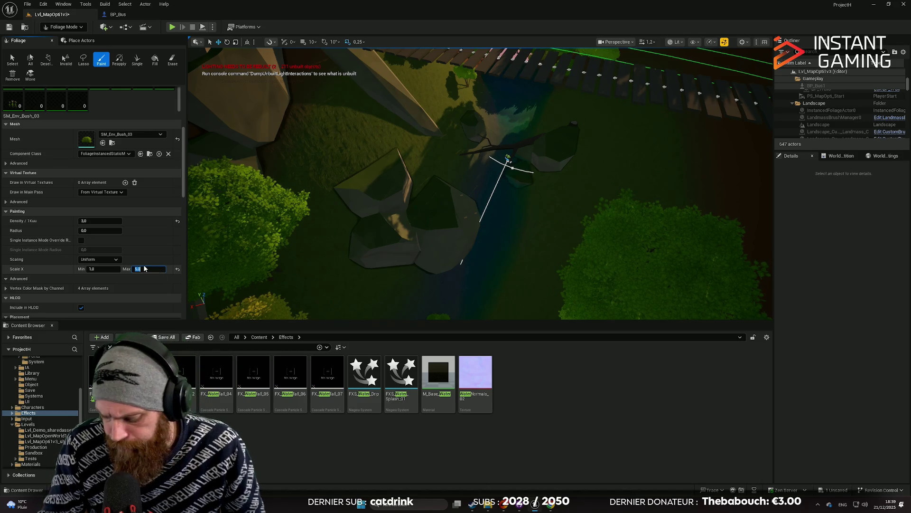
pyautogui.write('2')
pyautogui.press('Return')
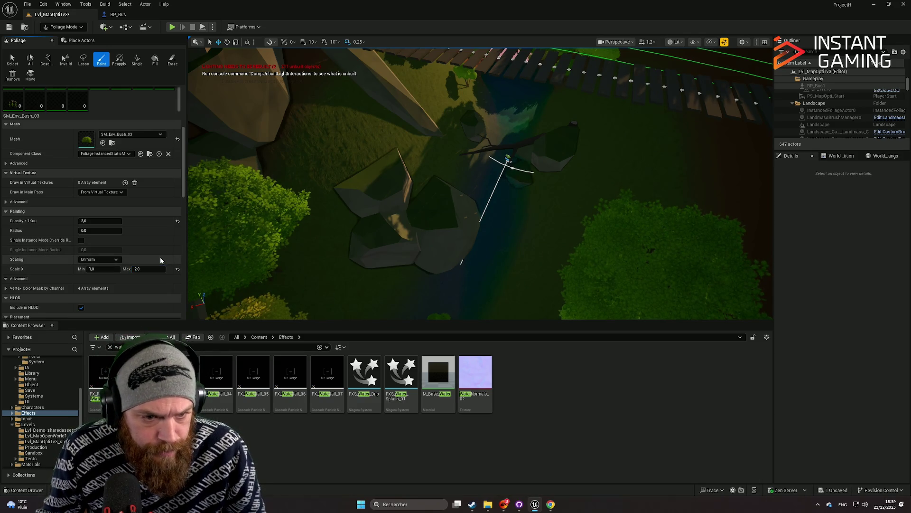
pyautogui.moveTo(428, 142); pyautogui.dragTo(406, 174)
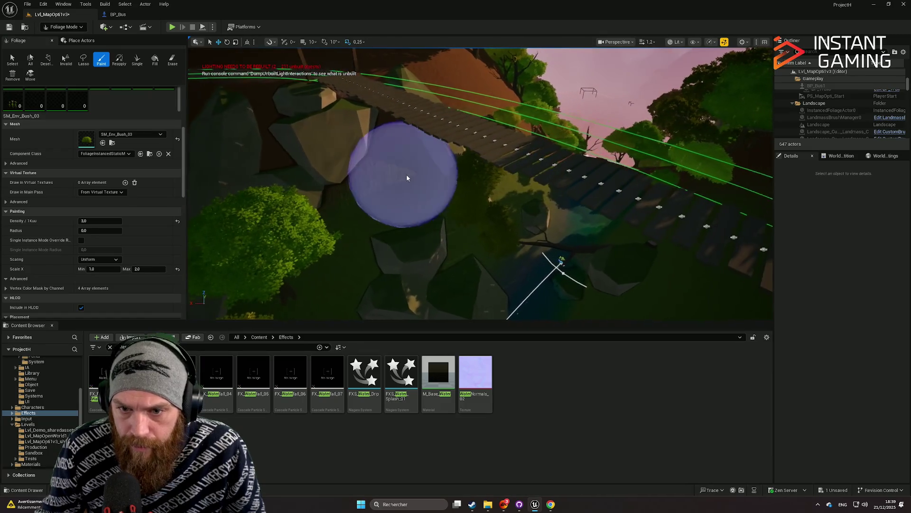
pyautogui.hotkey('ctrl', 'z')
pyautogui.rightClick(398, 181)
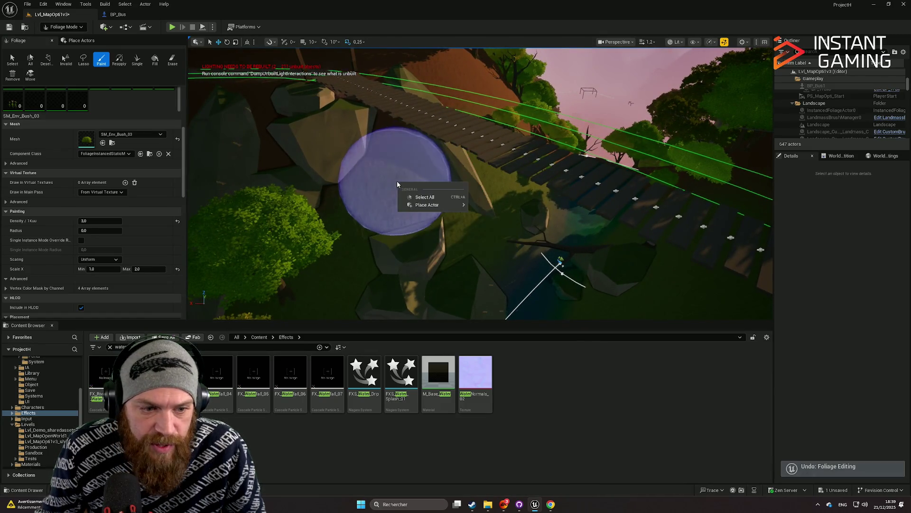
# Step: Set the bush Scale X minimum to 0.5 and maximum to 1.0
pyautogui.moveTo(96, 270); pyautogui.dragTo(89, 270)
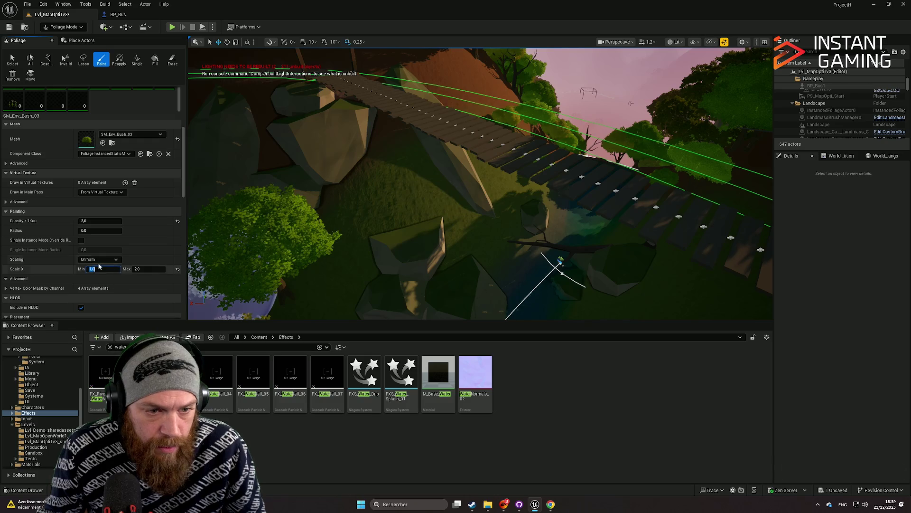
pyautogui.write('0.5')
pyautogui.click(140, 269)
pyautogui.write('1')
pyautogui.press('Return')
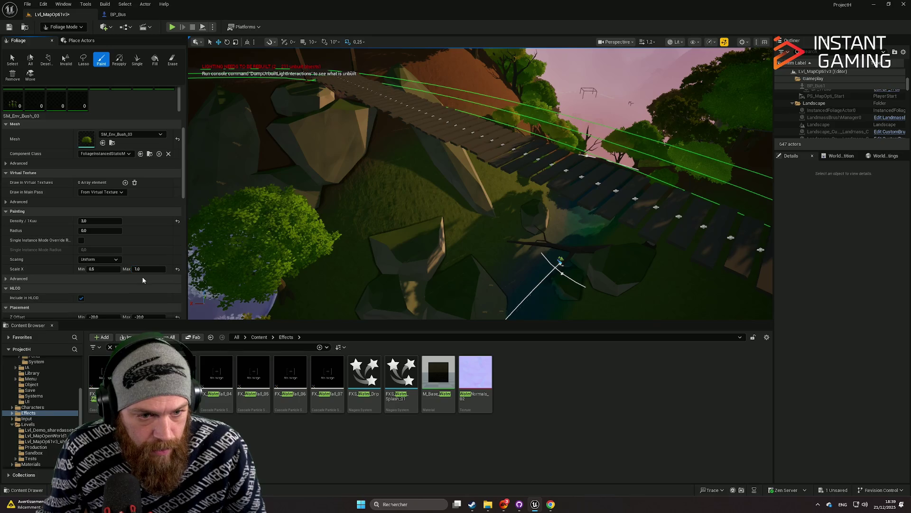
# Step: Undo several unwanted bush strokes while looking down over the trees from above
pyautogui.scroll(3, 499, 223)
pyautogui.moveTo(613, 246)
pyautogui.mouseDown()
pyautogui.moveTo(580, 305)
pyautogui.moveTo(472, 238)
pyautogui.mouseUp()
pyautogui.hotkey('ctrl', 'z')
pyautogui.rightClick(485, 216)
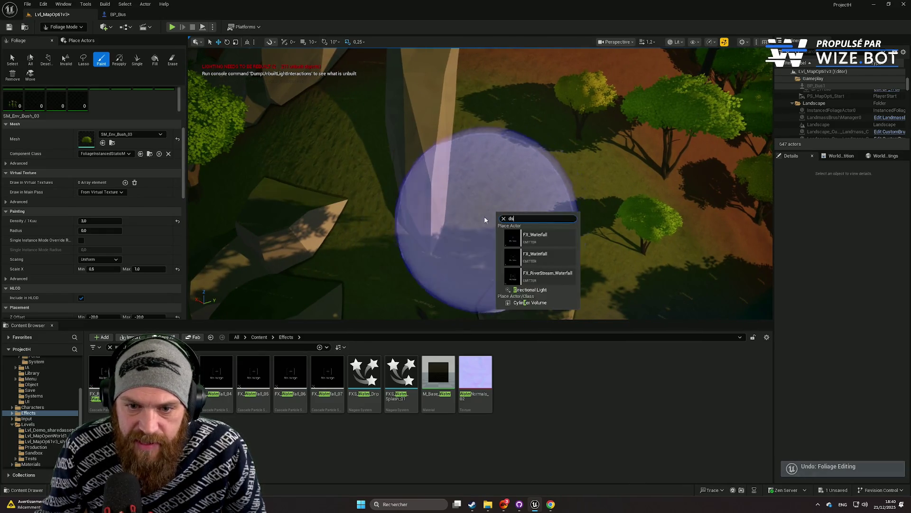
pyautogui.press('Escape')
pyautogui.scroll(2, 485, 216)
pyautogui.moveTo(541, 200)
pyautogui.mouseDown()
pyautogui.moveTo(531, 190)
pyautogui.moveTo(552, 193)
pyautogui.mouseUp()
pyautogui.moveTo(563, 223); pyautogui.dragTo(598, 238)
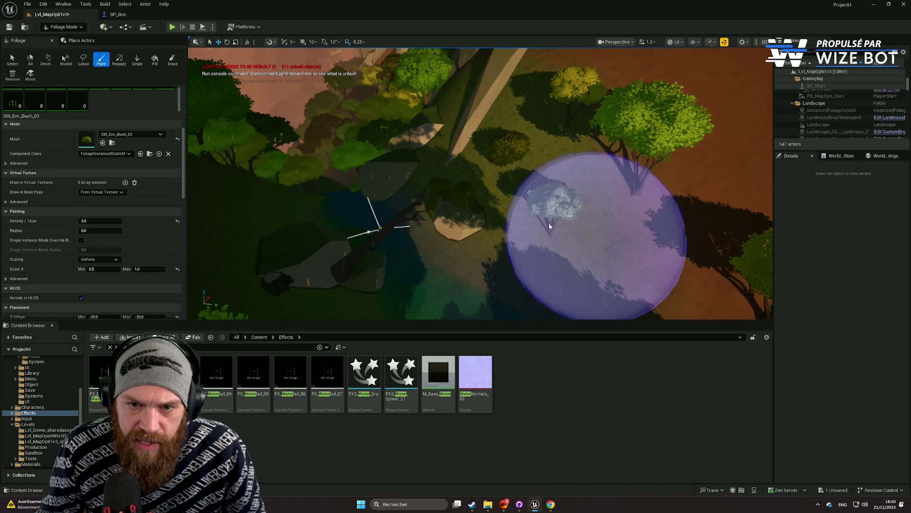
pyautogui.hotkey('ctrl', 'z')
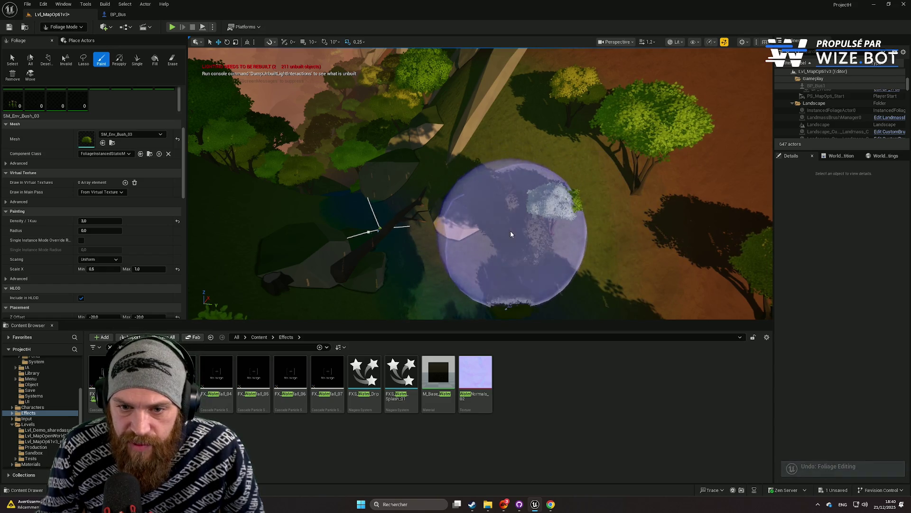
pyautogui.scroll(3, 511, 234)
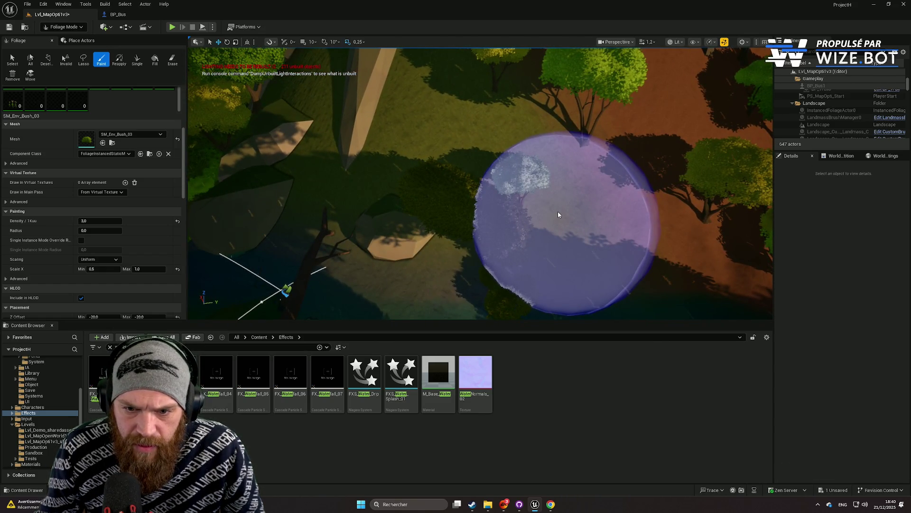
pyautogui.hotkey('ctrl', 'z')
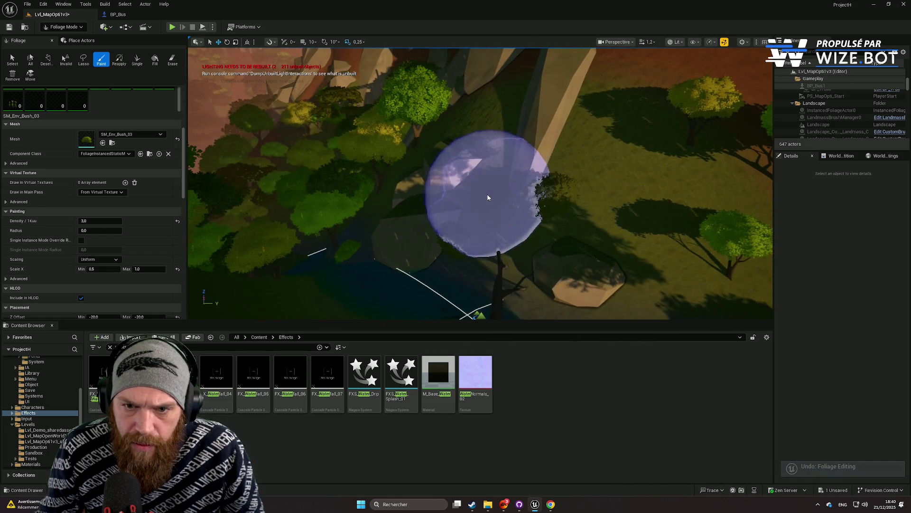
pyautogui.scroll(2, 617, 225)
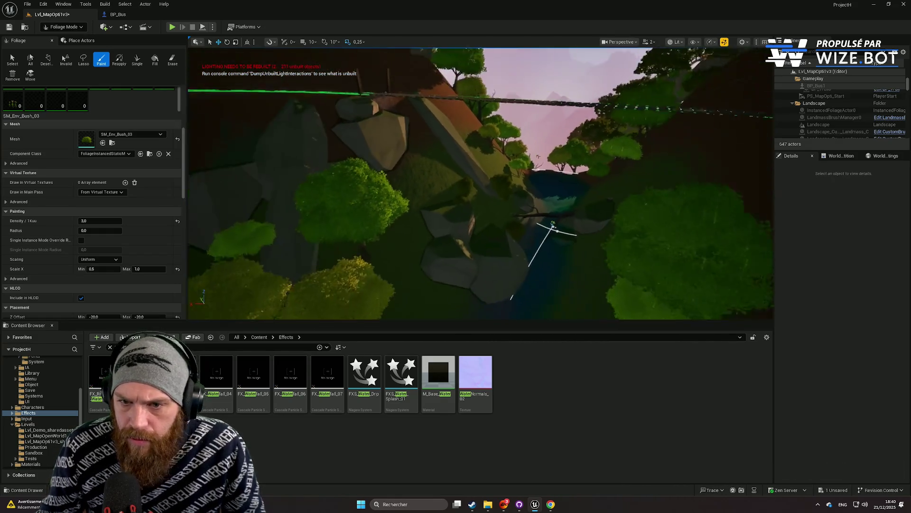
pyautogui.scroll(-1, 557, 227)
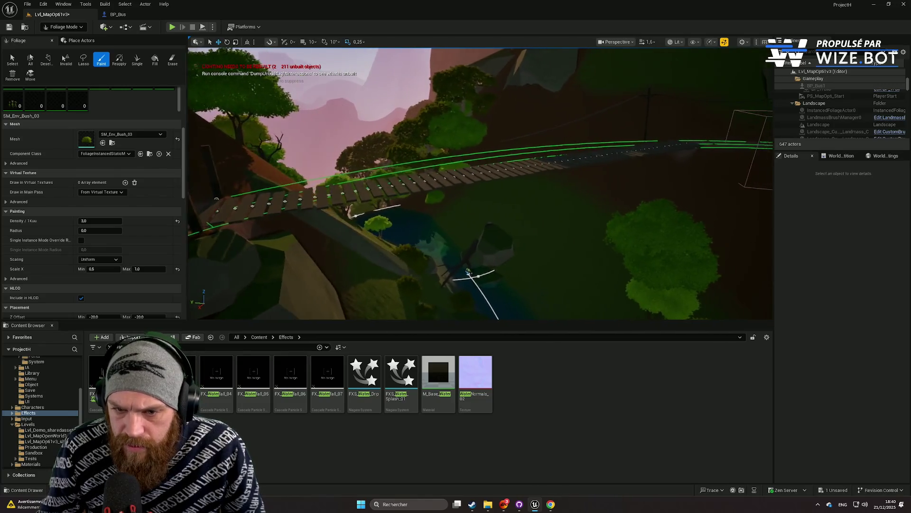
# Step: Fly down over the treetops below the bridge, then back out to a wider bridge view
pyautogui.press('w')
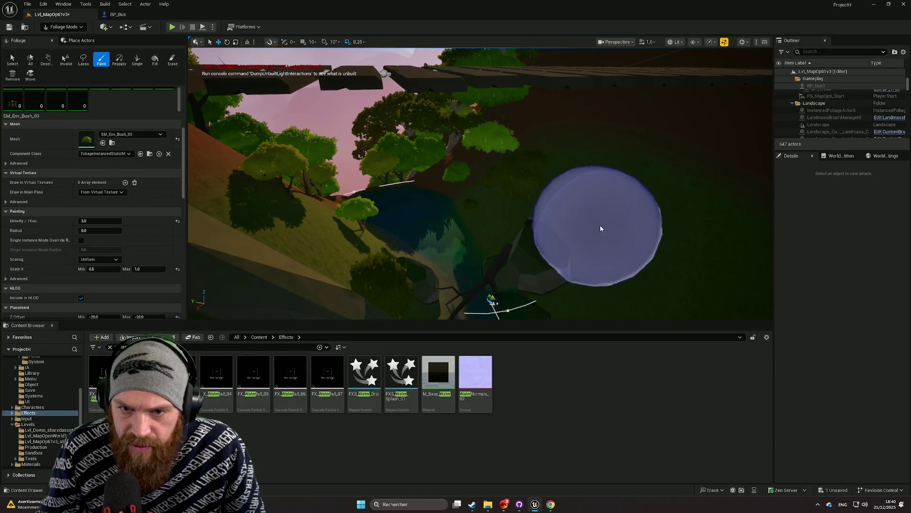
pyautogui.press('w')
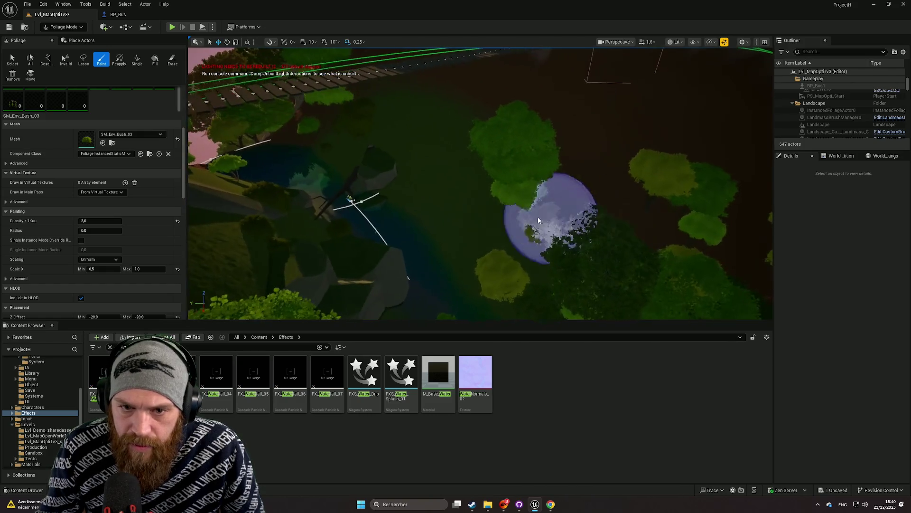
pyautogui.moveTo(475, 212); pyautogui.dragTo(474, 142)
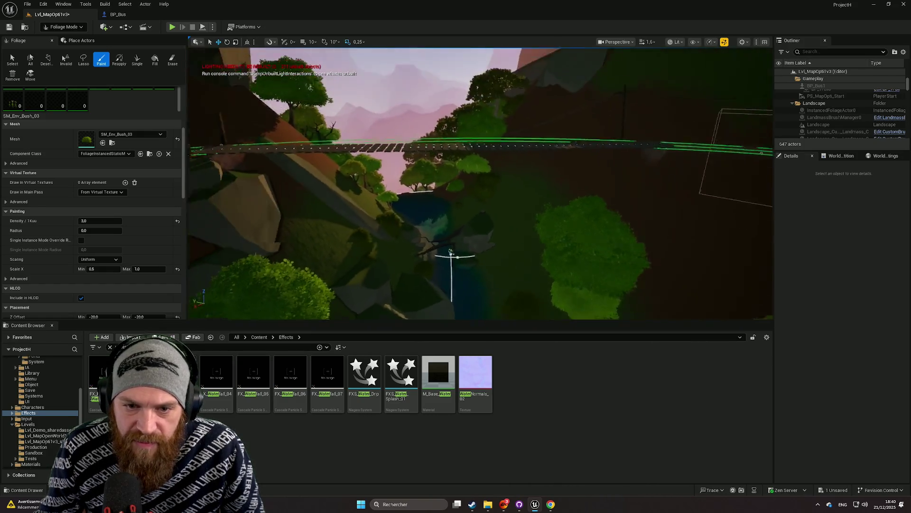
pyautogui.press('w')
pyautogui.press('s')
pyautogui.moveTo(90, 113); pyautogui.dragTo(90, 181)
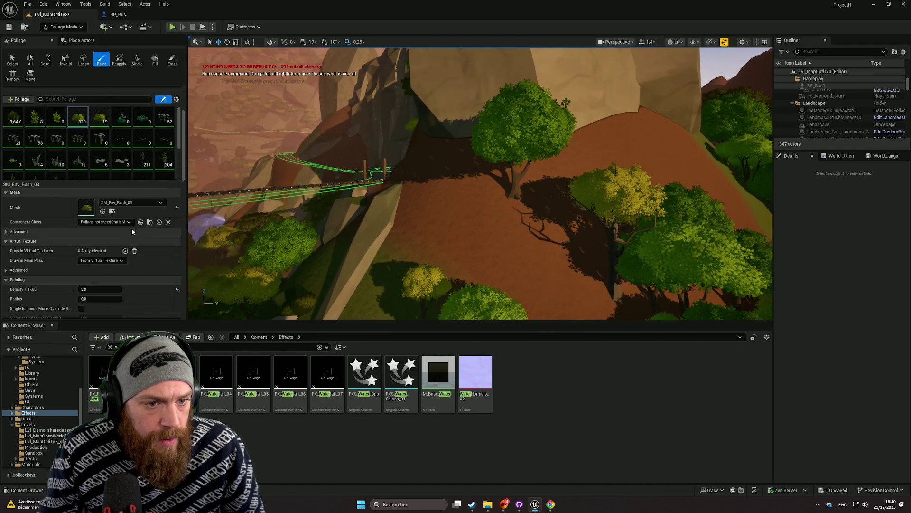
# Step: Adjust the brush size and paint SM_Env_Bush_03 bushes on the slopes by the bridge, reaching 334 instances
pyautogui.scroll(5, 131, 232)
pyautogui.click(82, 108)
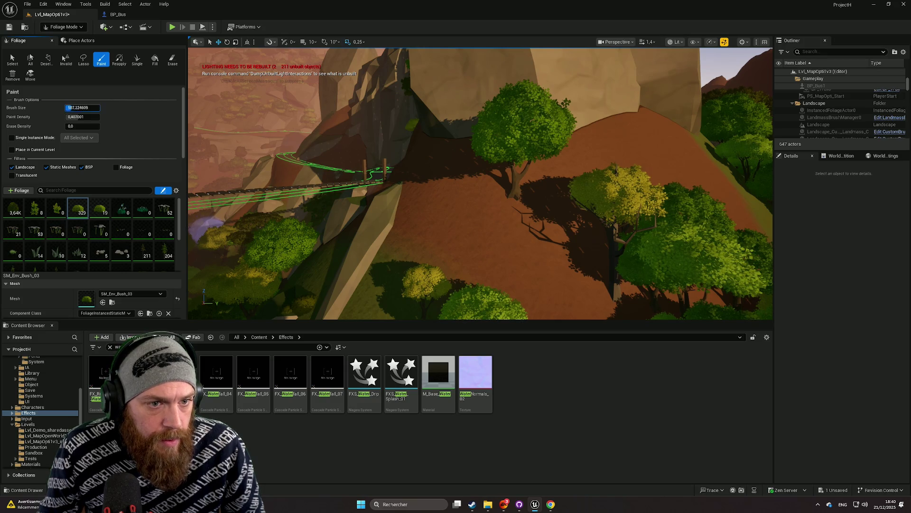
pyautogui.scroll(5, 452, 290)
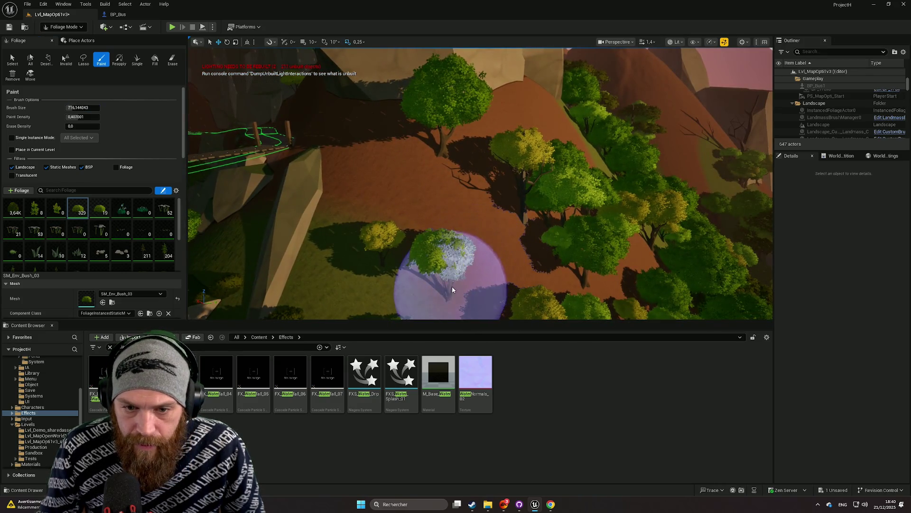
pyautogui.click(434, 241)
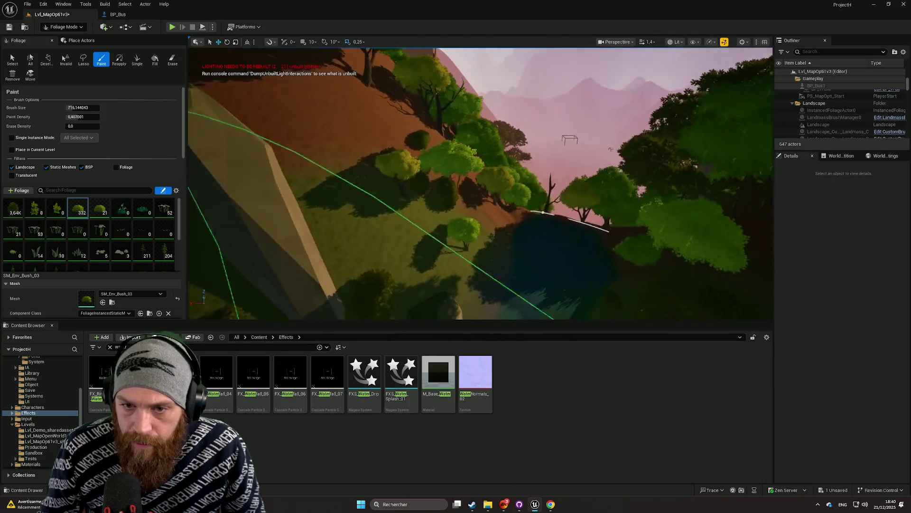
pyautogui.press('w')
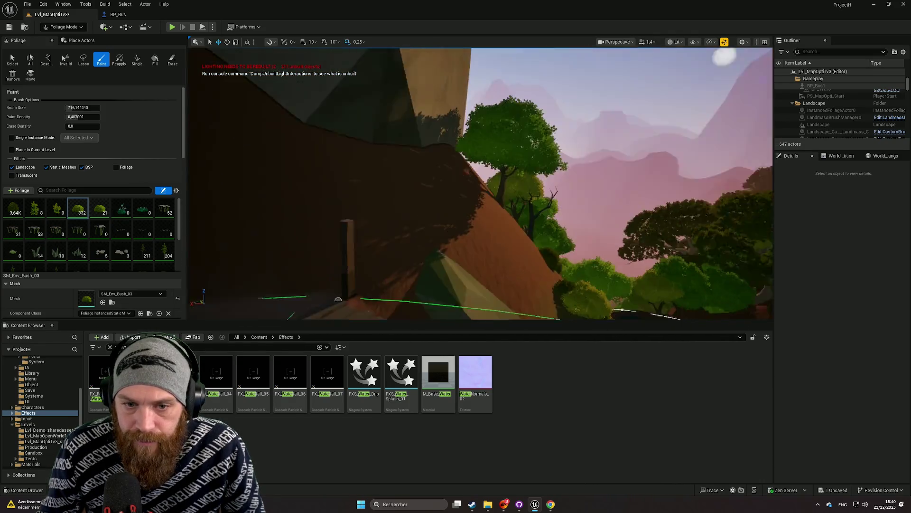
pyautogui.click(380, 277)
pyautogui.press('w')
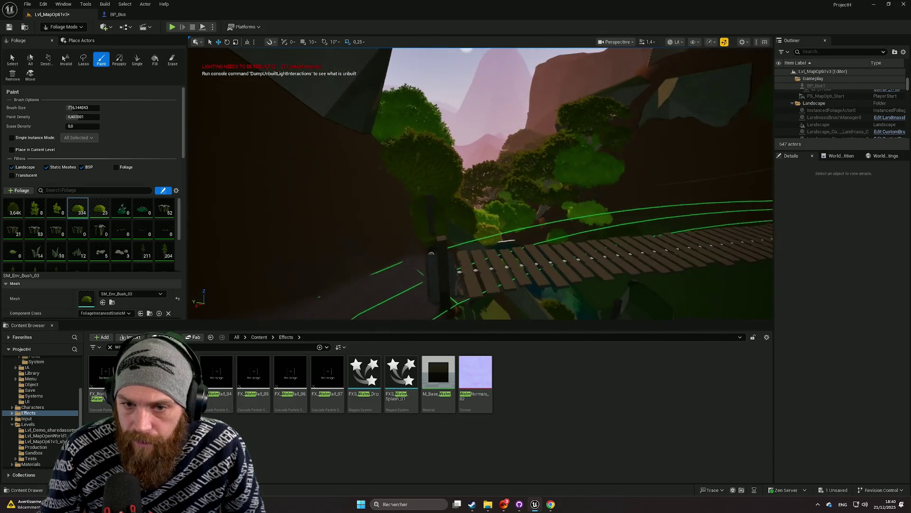
pyautogui.press('w')
pyautogui.scroll(-2, 481, 183)
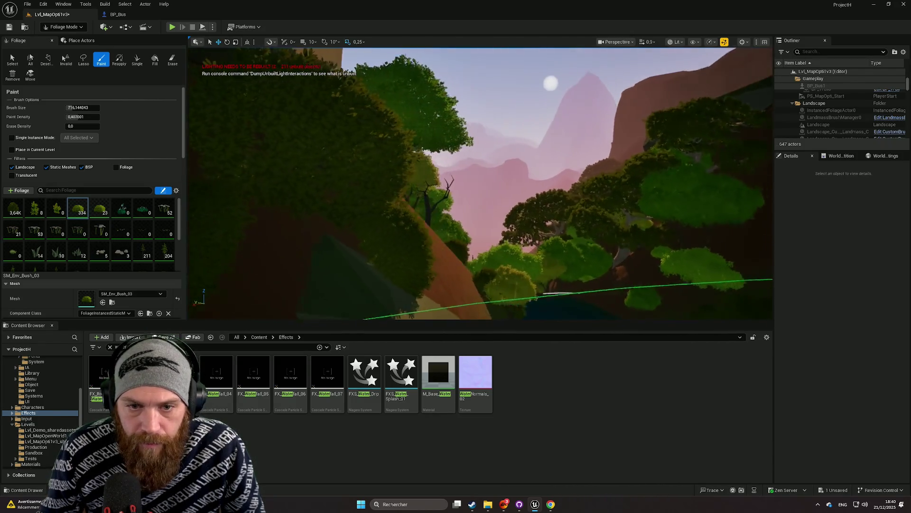
pyautogui.press('w')
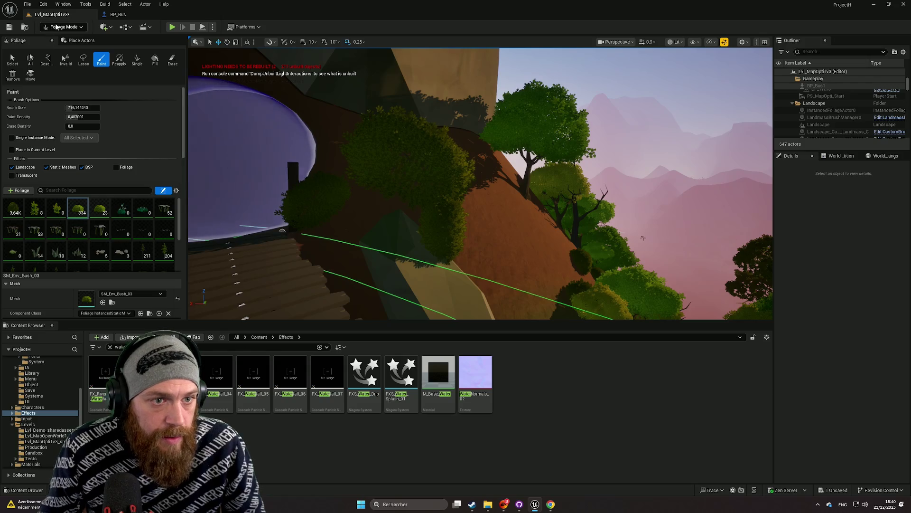
pyautogui.click(12, 60)
# Step: Select a hillside bush, move it along X beside the bridge posts, then deselect it
pyautogui.click(400, 161)
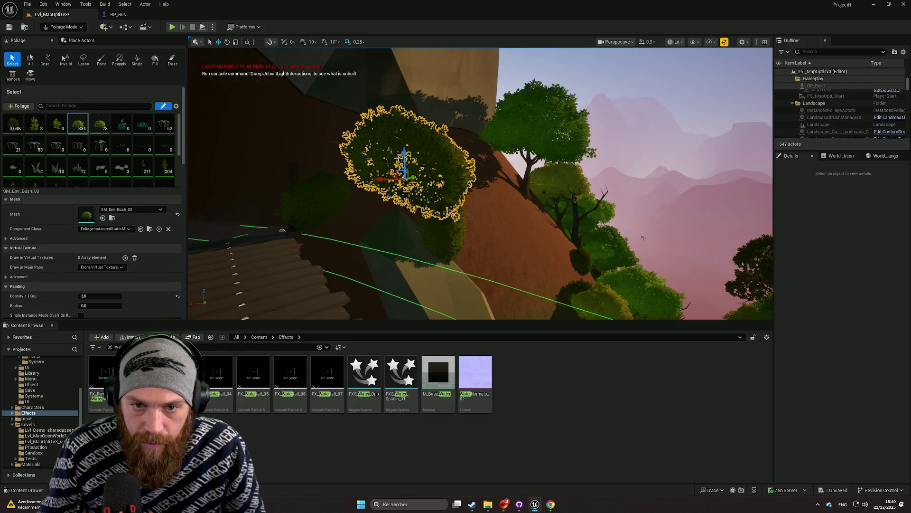
pyautogui.press('d')
pyautogui.press('q')
pyautogui.moveTo(292, 156)
pyautogui.mouseDown()
pyautogui.moveTo(296, 168)
pyautogui.moveTo(376, 207)
pyautogui.moveTo(240, 224)
pyautogui.mouseUp()
pyautogui.press('f')
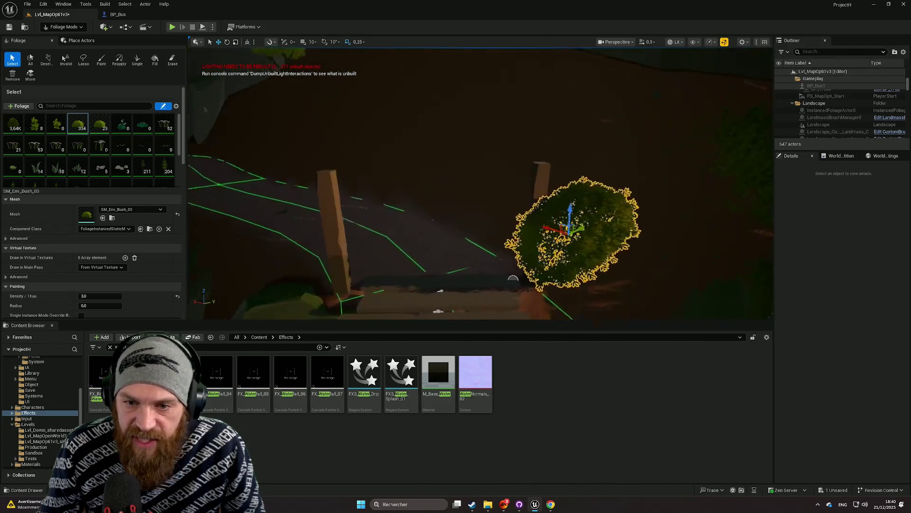
pyautogui.moveTo(527, 222); pyautogui.dragTo(556, 226)
pyautogui.moveTo(488, 226); pyautogui.dragTo(488, 226)
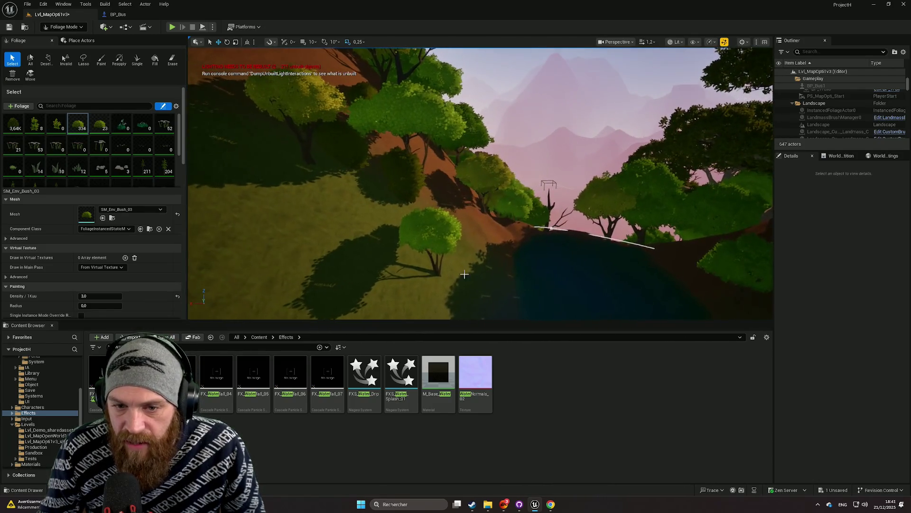
# Step: Fly over the canyon reviewing the forest, path splines and rope bridge from the air
pyautogui.scroll(2, 481, 183)
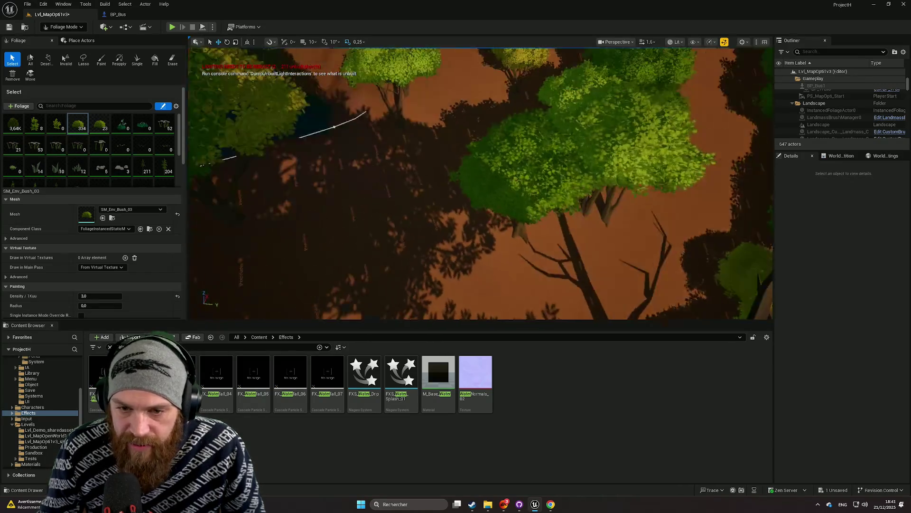
pyautogui.moveTo(481, 190); pyautogui.dragTo(481, 143)
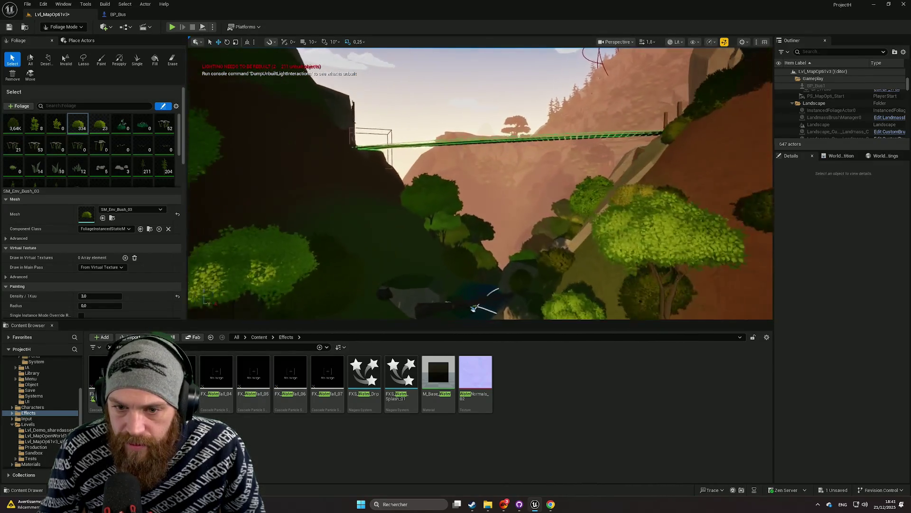
pyautogui.scroll(-3, 481, 184)
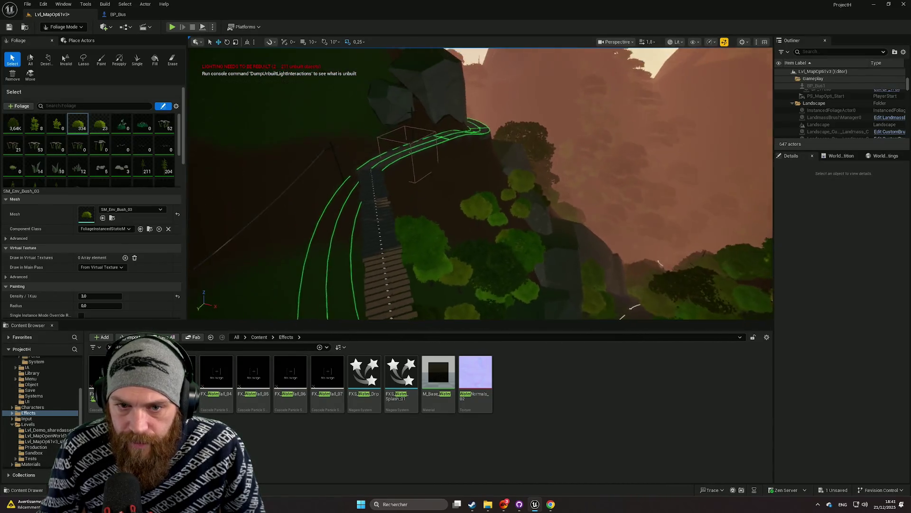
pyautogui.scroll(2, 481, 183)
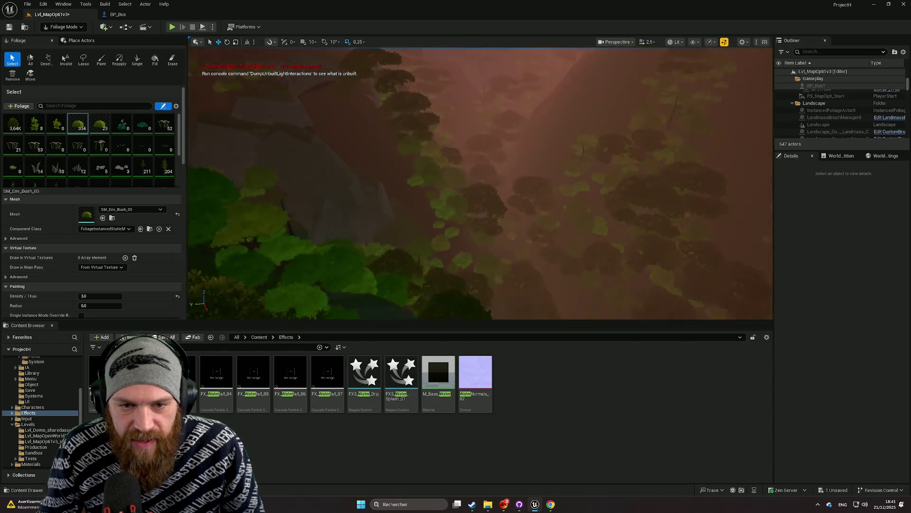
pyautogui.moveTo(481, 183)
pyautogui.mouseDown()
pyautogui.moveTo(503, 200)
pyautogui.moveTo(484, 185)
pyautogui.mouseUp()
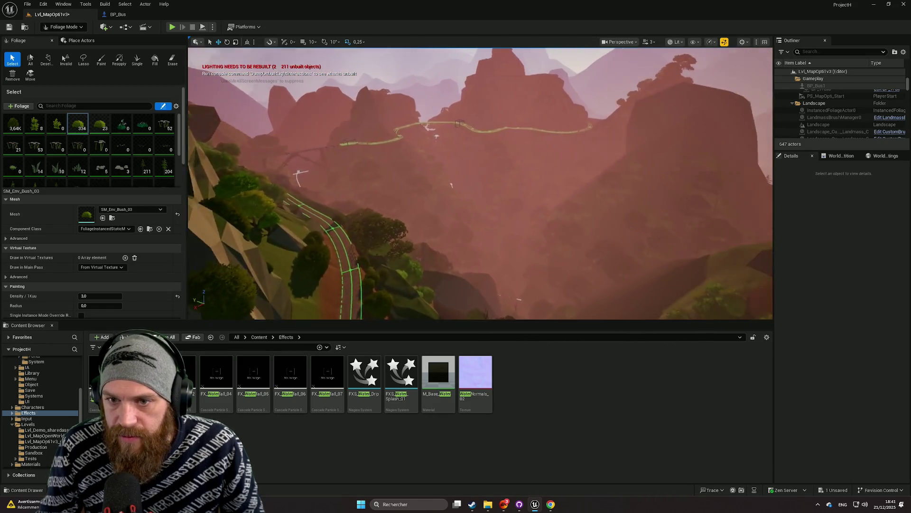
pyautogui.press('w')
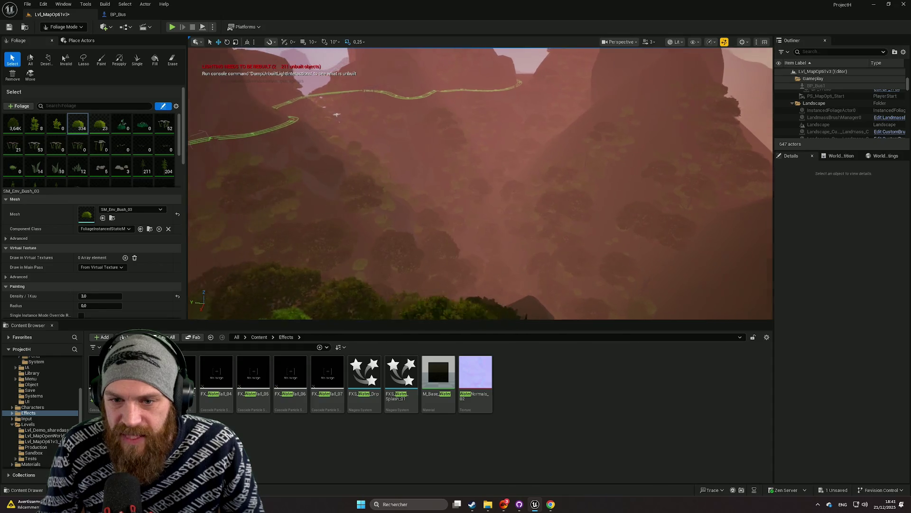
pyautogui.press('s')
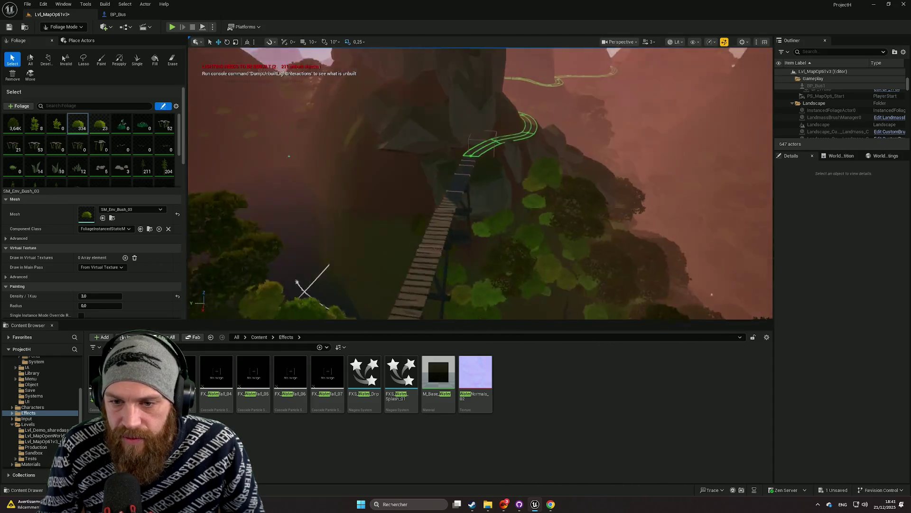
pyautogui.scroll(1, 481, 184)
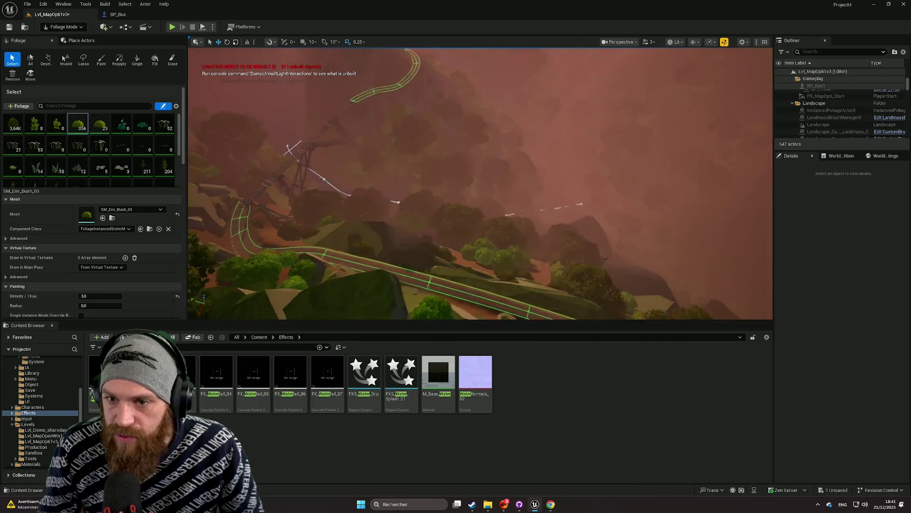
pyautogui.press('w')
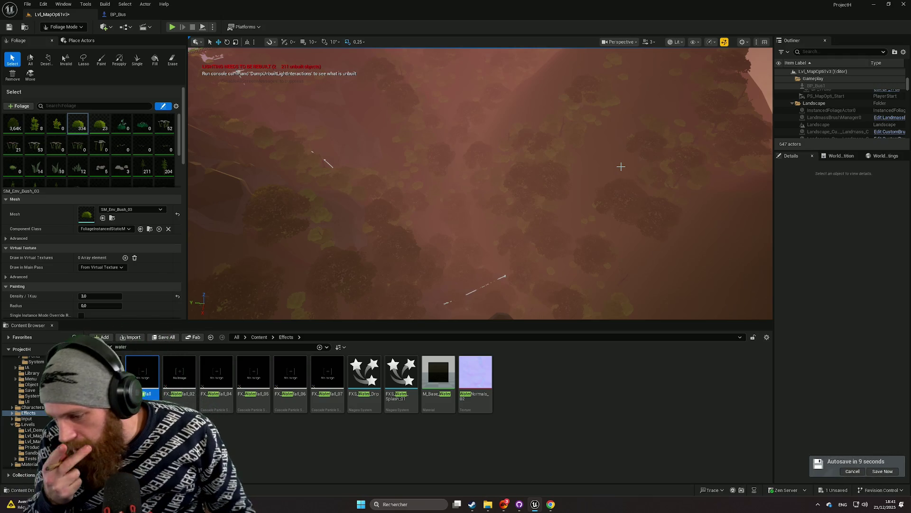
pyautogui.moveTo(620, 162)
pyautogui.mouseDown()
pyautogui.moveTo(427, 237)
pyautogui.moveTo(508, 261)
pyautogui.moveTo(434, 281)
pyautogui.moveTo(479, 317)
pyautogui.moveTo(466, 303)
pyautogui.moveTo(494, 294)
pyautogui.moveTo(475, 285)
pyautogui.moveTo(508, 201)
pyautogui.mouseUp()
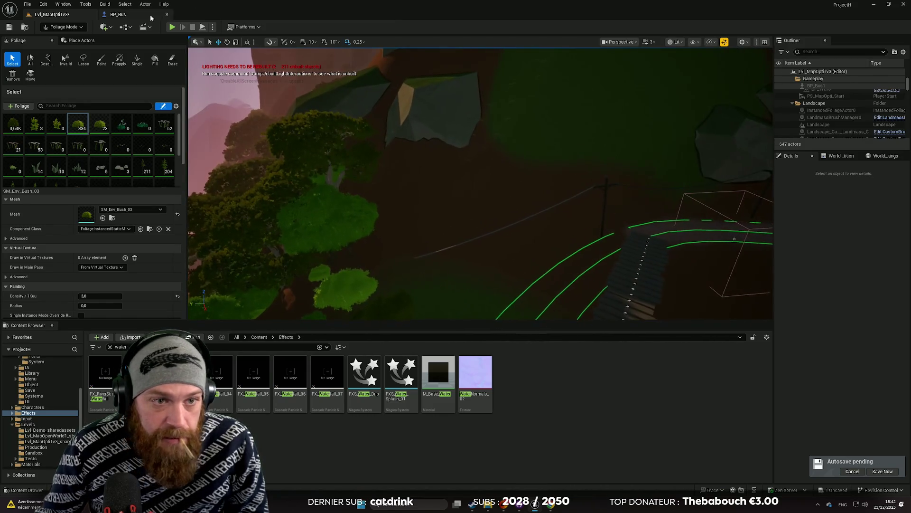
# Step: Switch from Foliage Mode to Selection Mode and fly along the rail track toward the bridge
pyautogui.click(63, 26)
pyautogui.click(60, 36)
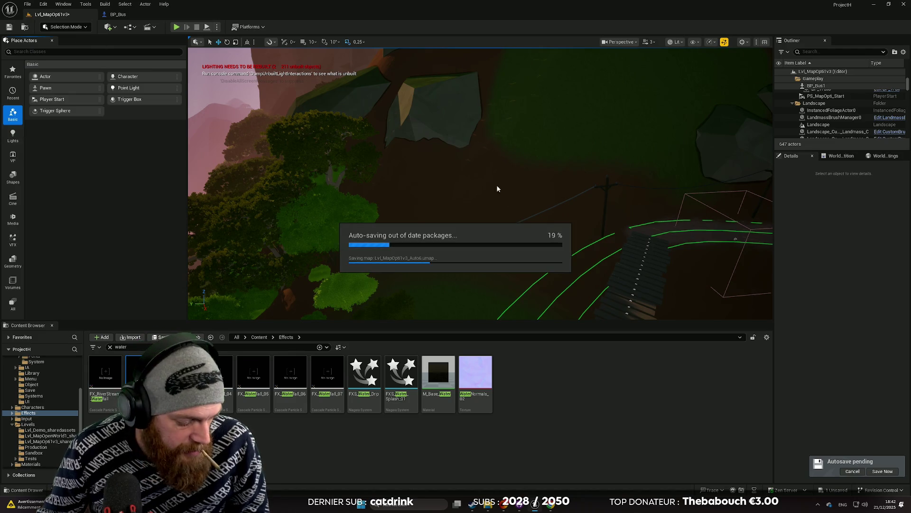
pyautogui.moveTo(490, 191); pyautogui.dragTo(499, 194)
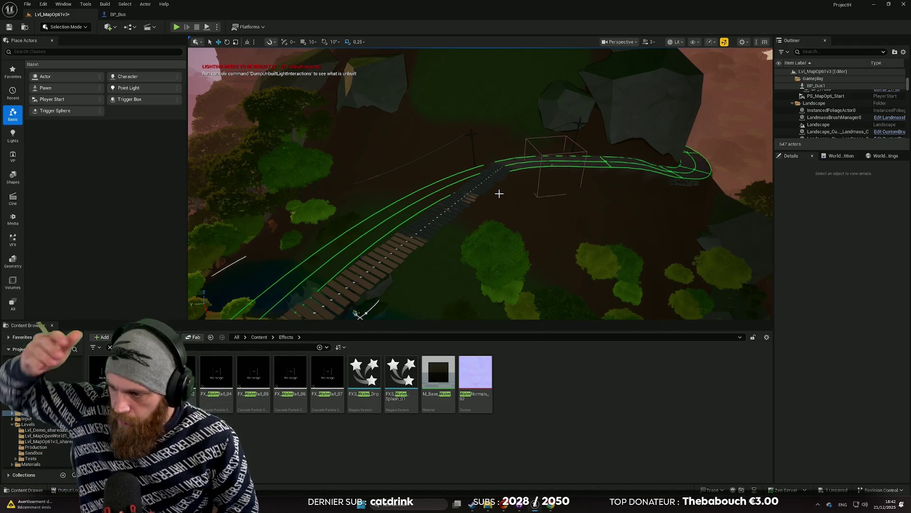
pyautogui.moveTo(499, 193)
pyautogui.mouseDown()
pyautogui.moveTo(494, 187)
pyautogui.moveTo(508, 190)
pyautogui.moveTo(468, 193)
pyautogui.moveTo(544, 195)
pyautogui.moveTo(532, 190)
pyautogui.moveTo(520, 189)
pyautogui.moveTo(532, 212)
pyautogui.moveTo(520, 197)
pyautogui.moveTo(544, 196)
pyautogui.mouseUp()
pyautogui.scroll(-1, 491, 192)
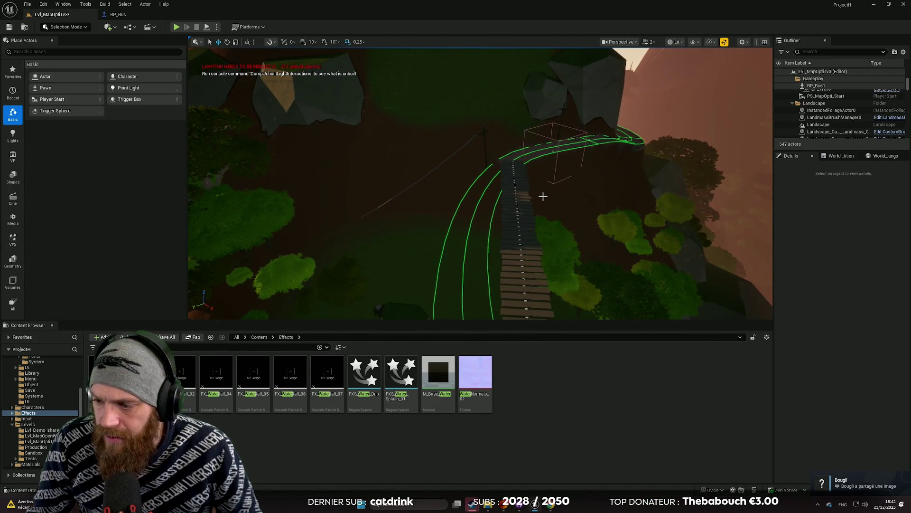
# Step: View the shared cenote photo full size in Steam chat, close it, and return to Unreal
pyautogui.moveTo(472, 504)
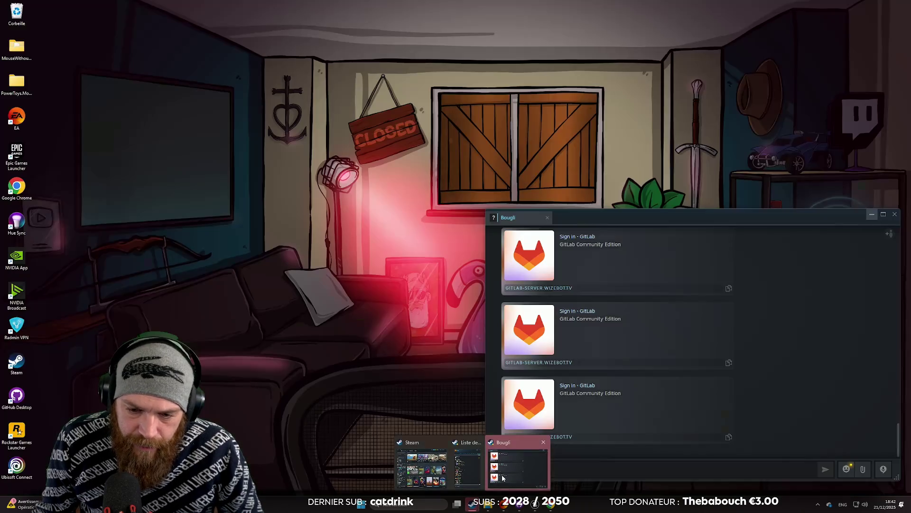
pyautogui.click(498, 463)
pyautogui.click(587, 402)
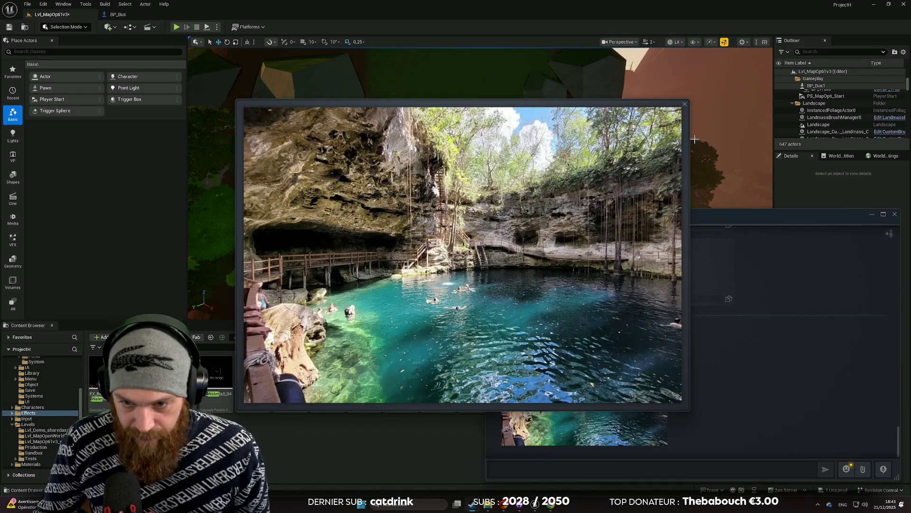
pyautogui.click(685, 105)
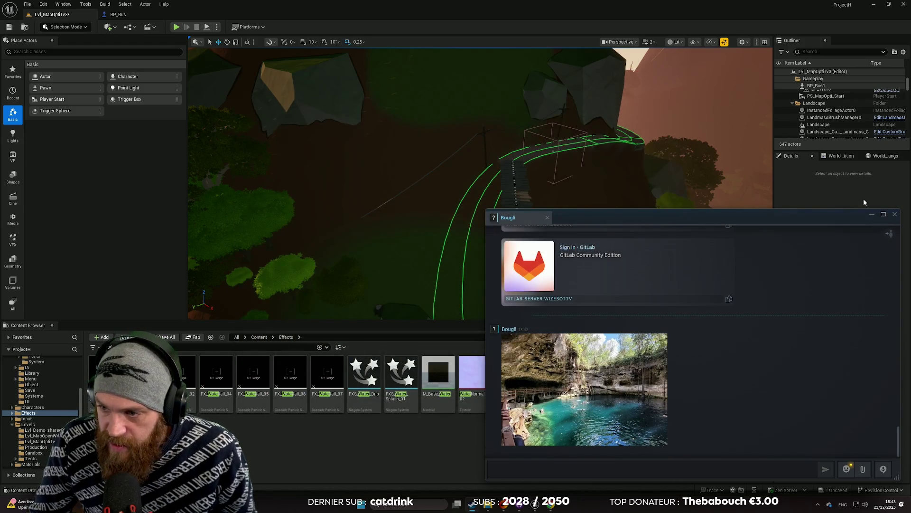
pyautogui.click(829, 197)
# Step: Switch the editor to Landscape mode with the Paint tool
pyautogui.moveTo(586, 216)
pyautogui.mouseDown()
pyautogui.moveTo(569, 204)
pyautogui.moveTo(560, 223)
pyautogui.moveTo(585, 216)
pyautogui.moveTo(579, 209)
pyautogui.moveTo(565, 223)
pyautogui.moveTo(560, 190)
pyautogui.moveTo(569, 226)
pyautogui.moveTo(548, 190)
pyautogui.mouseUp()
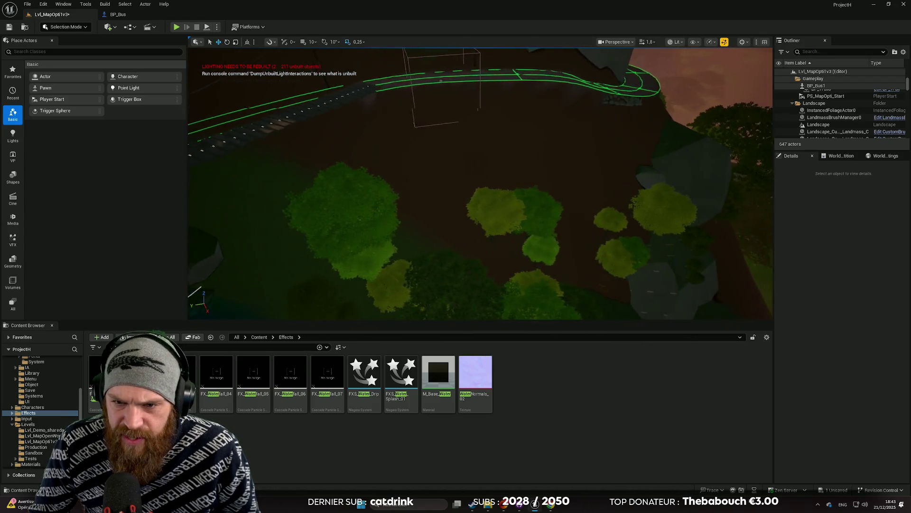
pyautogui.click(66, 27)
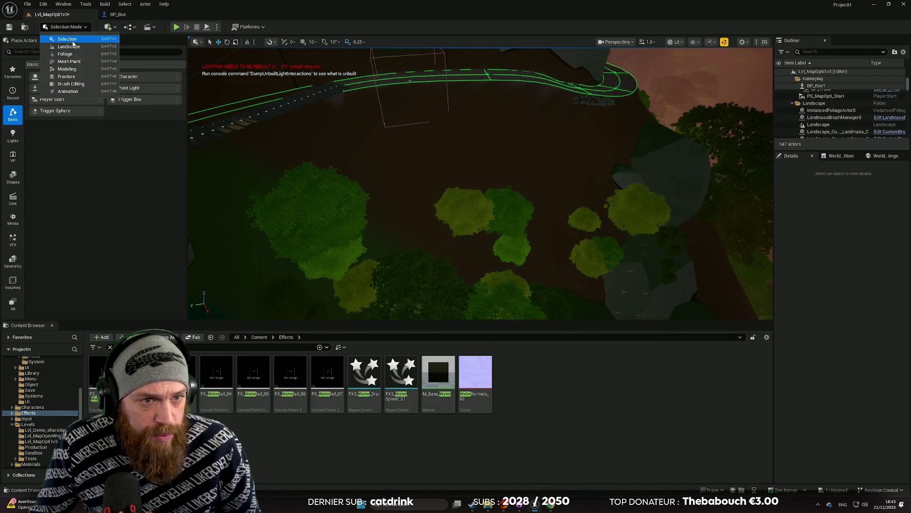
pyautogui.click(72, 48)
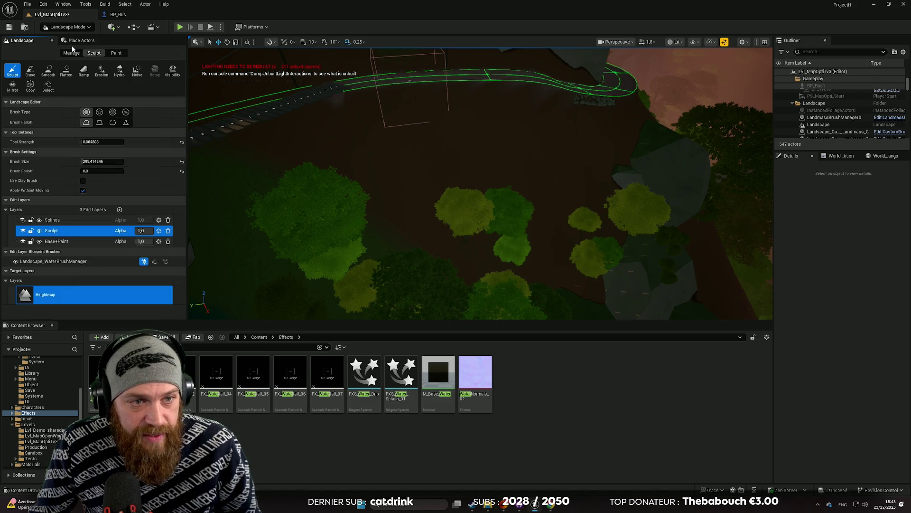
pyautogui.click(116, 53)
# Step: Undo the last landscape paint stroke on Grass4 and pick the Base+Paint edit layer
pyautogui.scroll(-3, 115, 285)
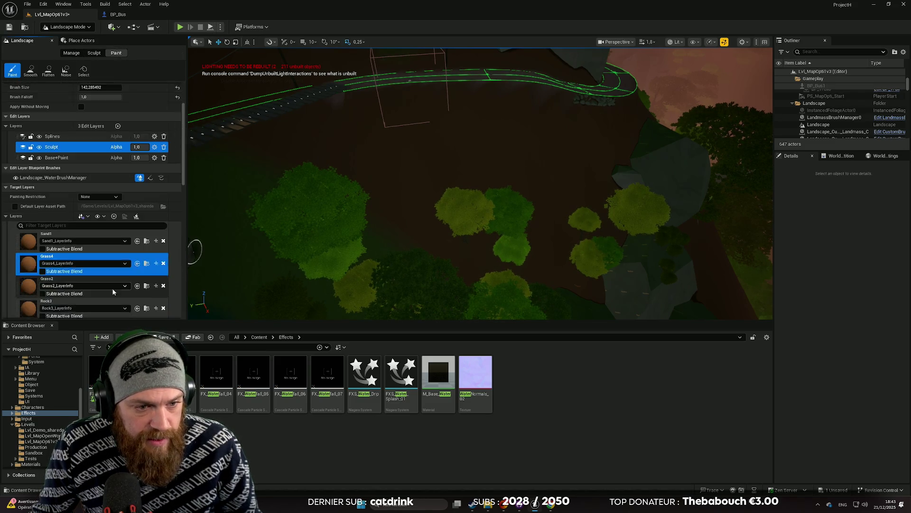
pyautogui.scroll(-3, 115, 289)
pyautogui.scroll(2, 251, 187)
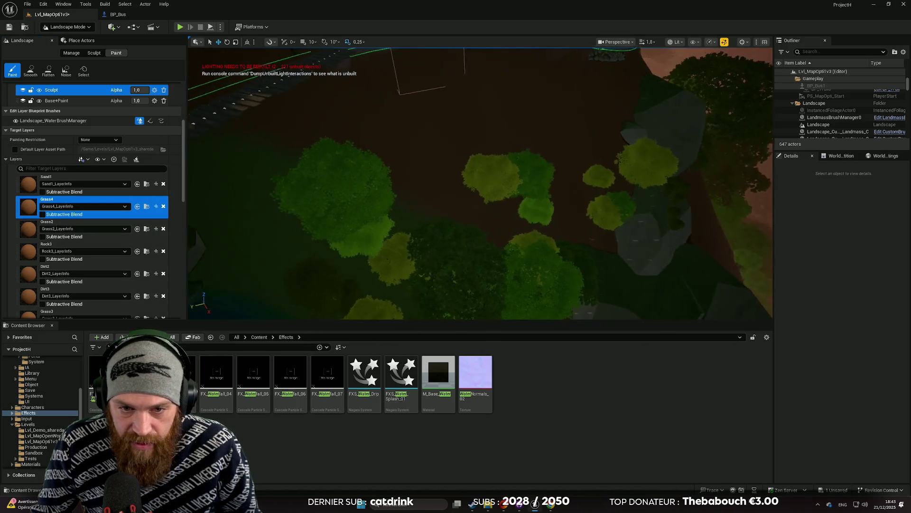
pyautogui.rightClick(335, 195)
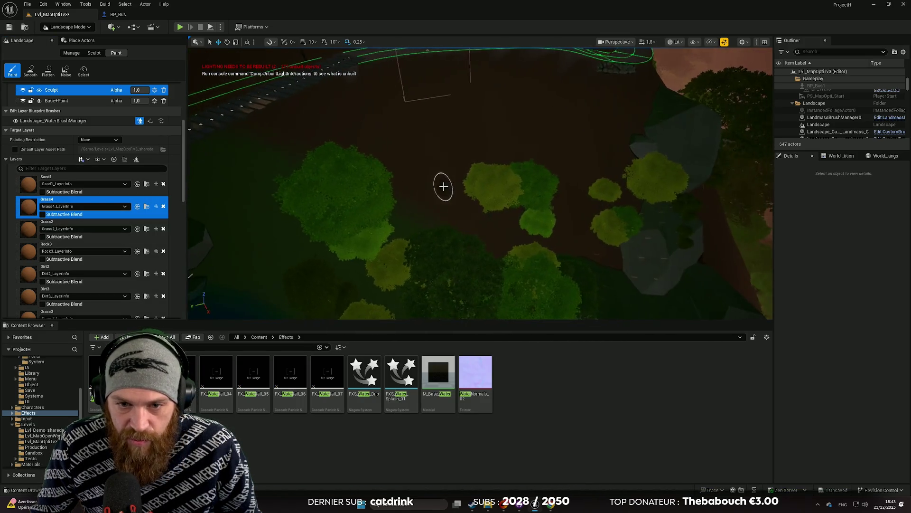
pyautogui.scroll(-5, 443, 186)
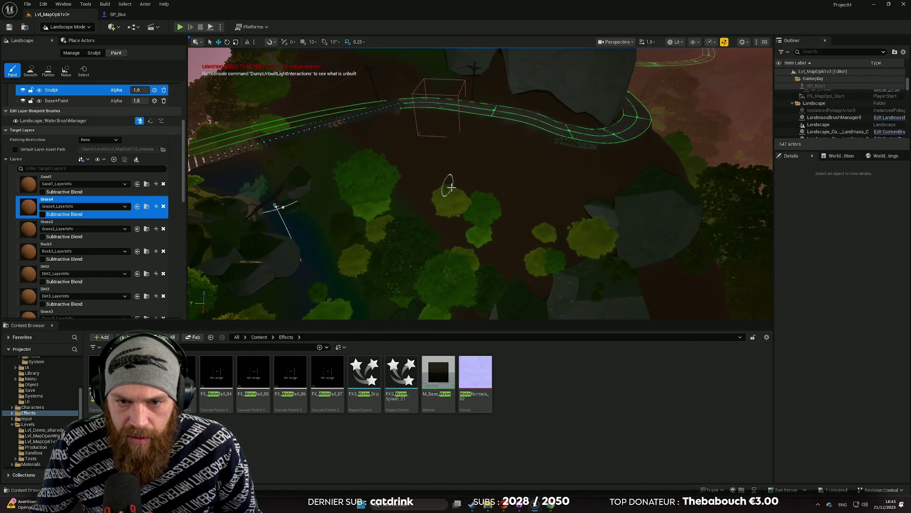
pyautogui.scroll(4, 450, 191)
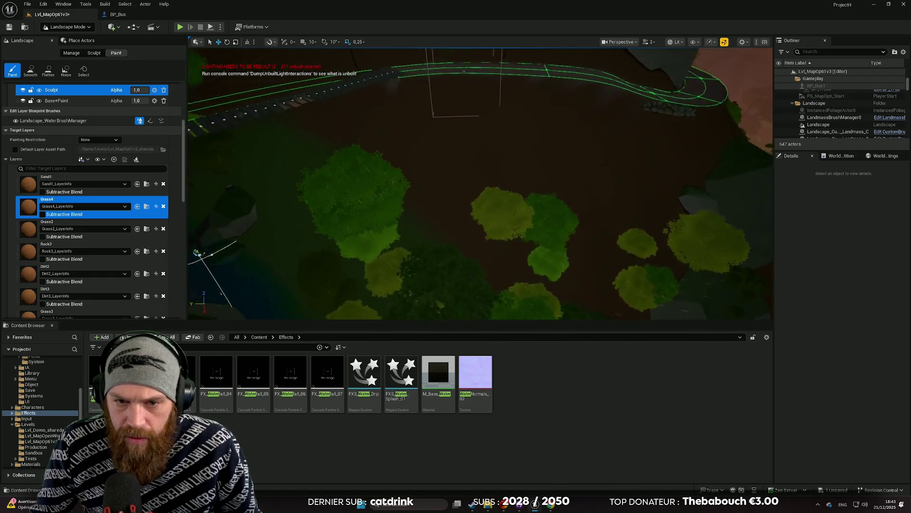
pyautogui.scroll(4, 477, 202)
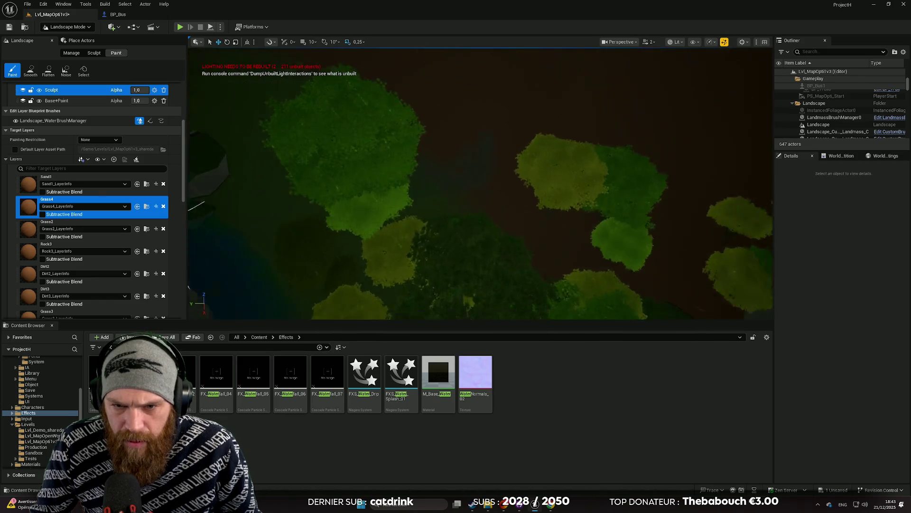
pyautogui.scroll(-4, 477, 203)
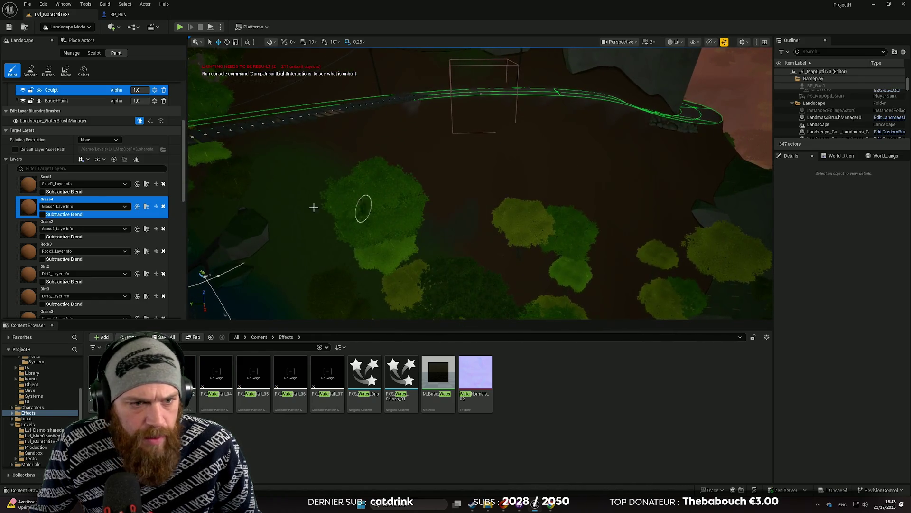
pyautogui.scroll(3, 53, 123)
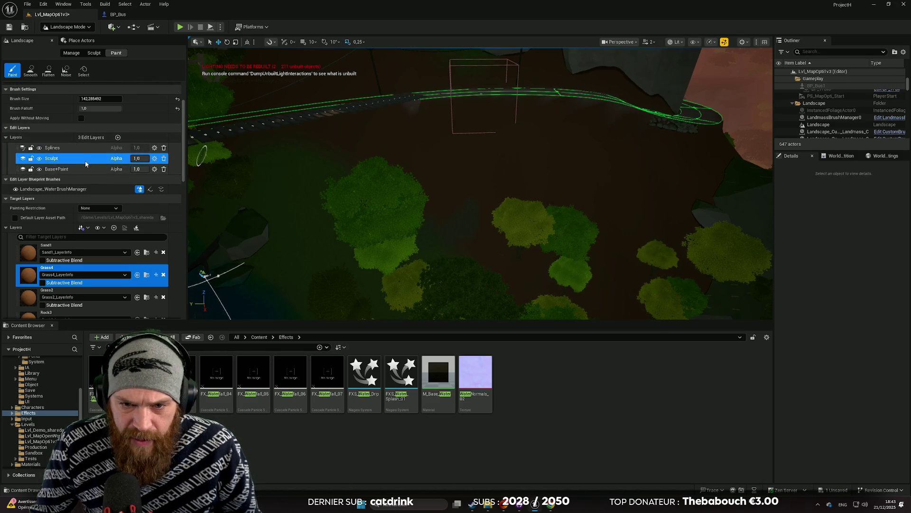
pyautogui.hotkey('ctrl', 'z')
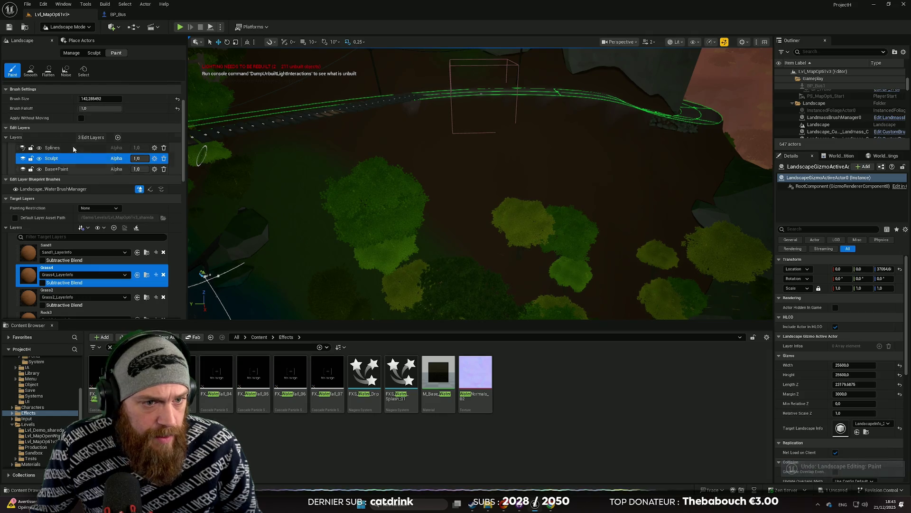
pyautogui.click(53, 169)
# Step: Enlarge the paint brush to about 351 and undo a stray paint stroke near the bridge
pyautogui.scroll(1, 84, 109)
pyautogui.scroll(1, 83, 110)
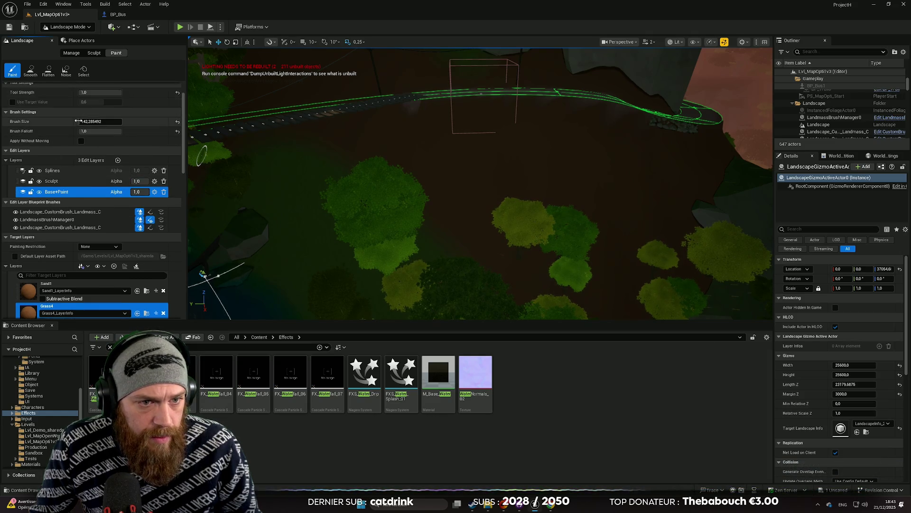
pyautogui.moveTo(100, 122); pyautogui.dragTo(110, 121)
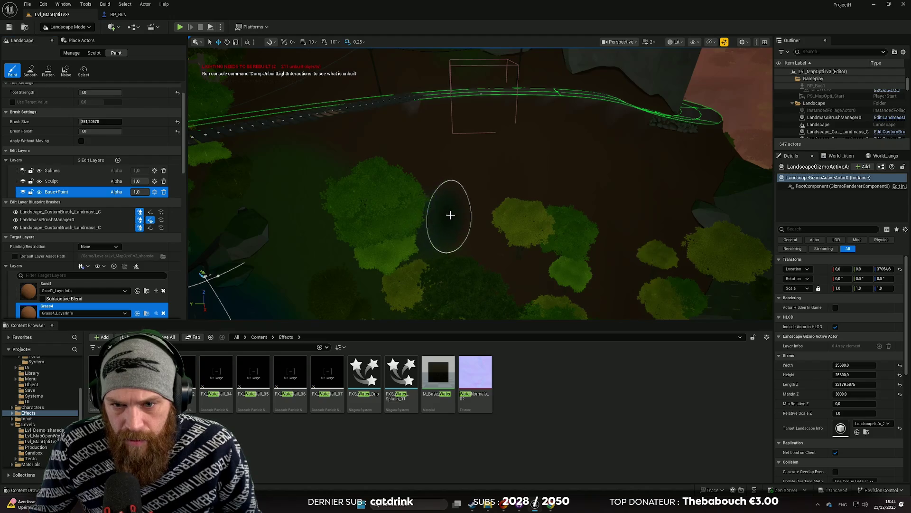
pyautogui.moveTo(507, 256); pyautogui.dragTo(489, 227)
pyautogui.scroll(10, 480, 184)
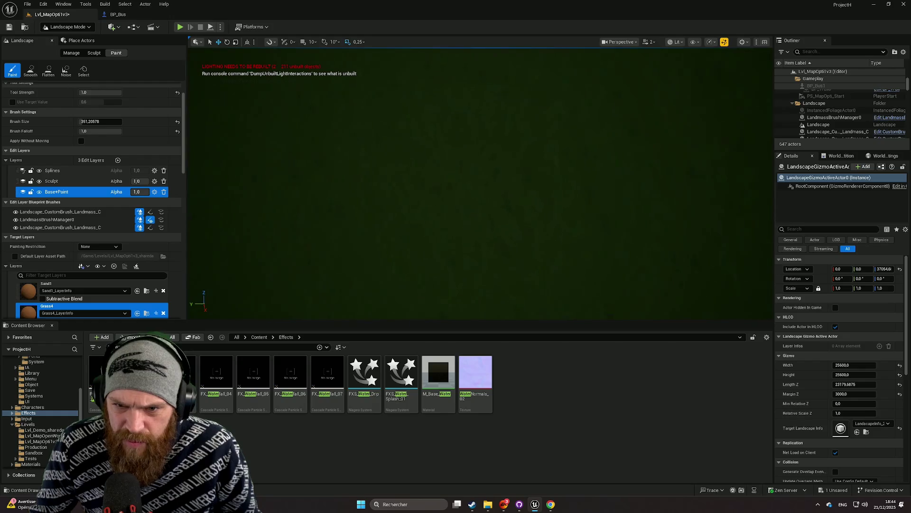
pyautogui.scroll(-10, 480, 184)
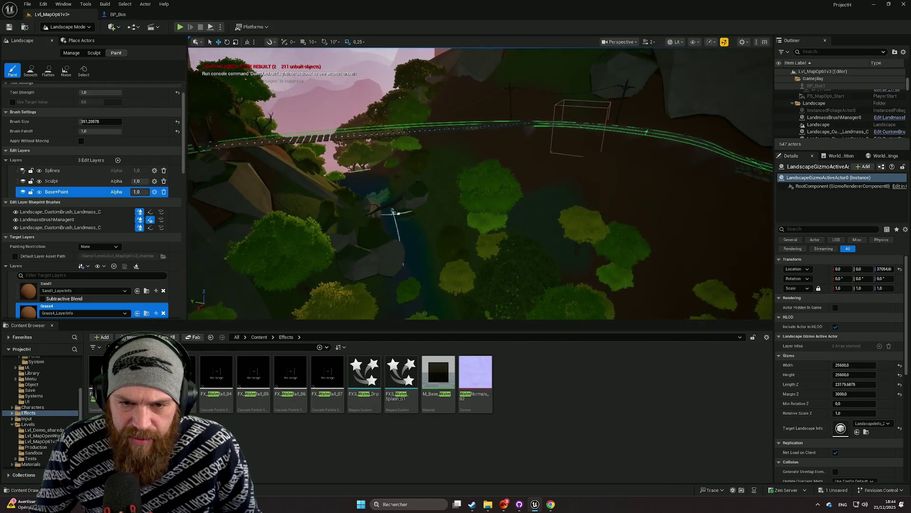
pyautogui.moveTo(511, 263)
pyautogui.mouseDown()
pyautogui.moveTo(511, 249)
pyautogui.moveTo(510, 263)
pyautogui.mouseUp()
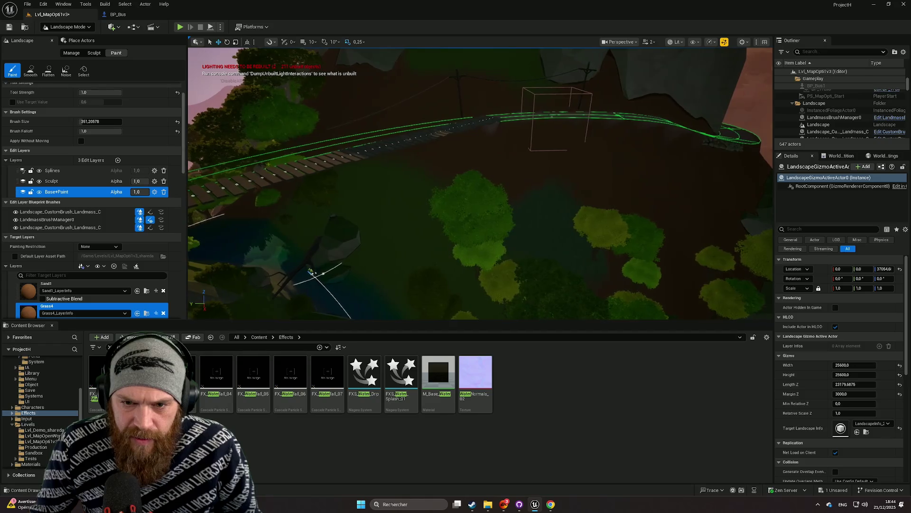
pyautogui.hotkey('ctrl', 'z')
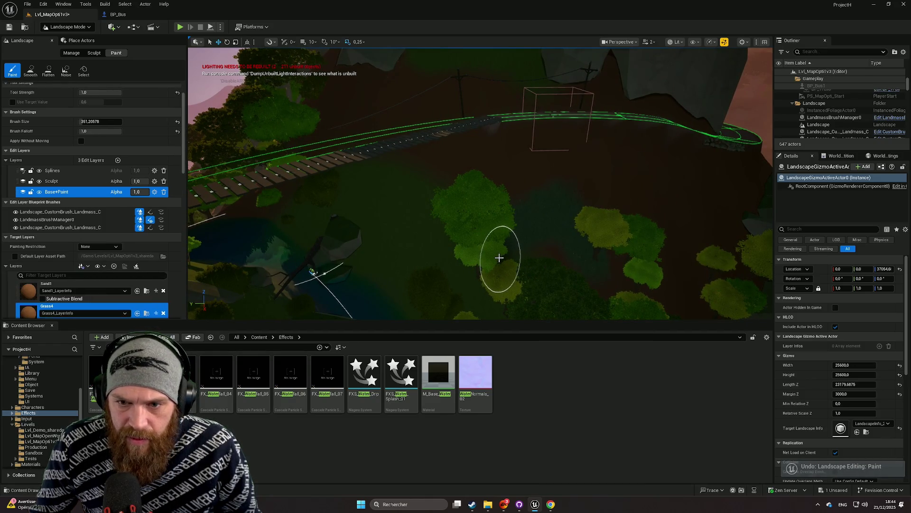
# Step: Select the -Grass target layer for painting
pyautogui.moveTo(499, 255)
pyautogui.mouseDown()
pyautogui.moveTo(498, 202)
pyautogui.moveTo(526, 242)
pyautogui.moveTo(347, 254)
pyautogui.mouseUp()
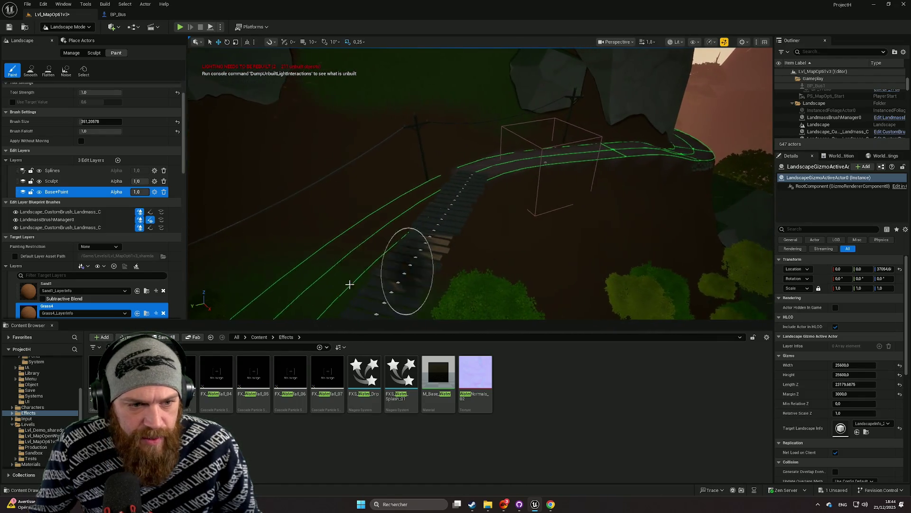
pyautogui.scroll(-15, 107, 278)
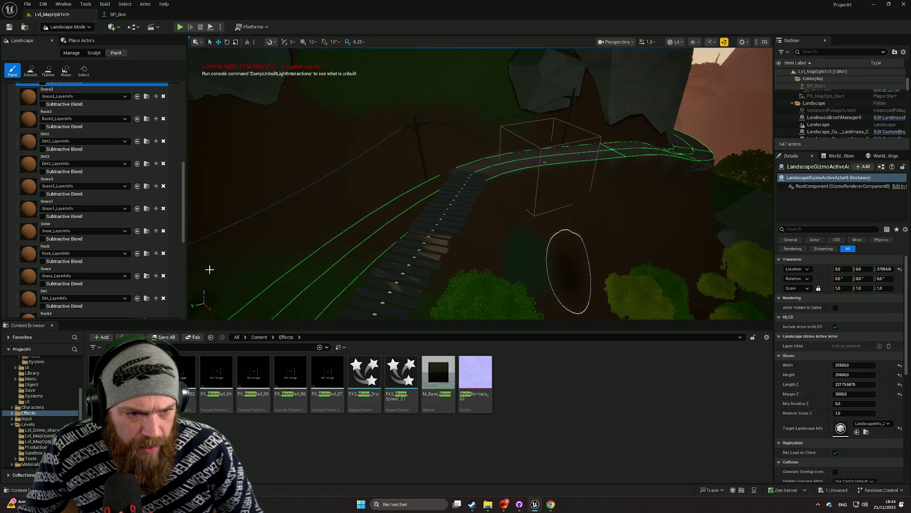
pyautogui.scroll(-10, 159, 257)
pyautogui.click(71, 223)
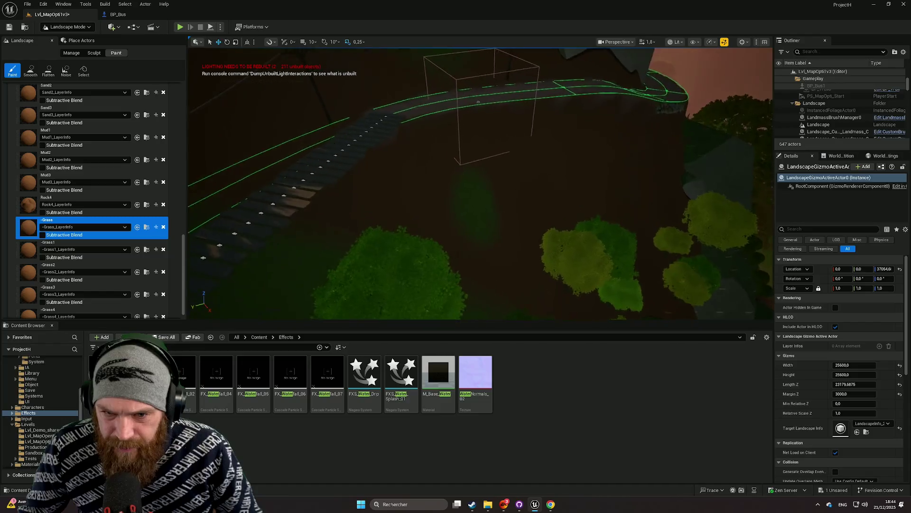
# Step: Drag the -Grass target layer up the list to sit near Grass3 and Grass1
pyautogui.scroll(-5, 401, 229)
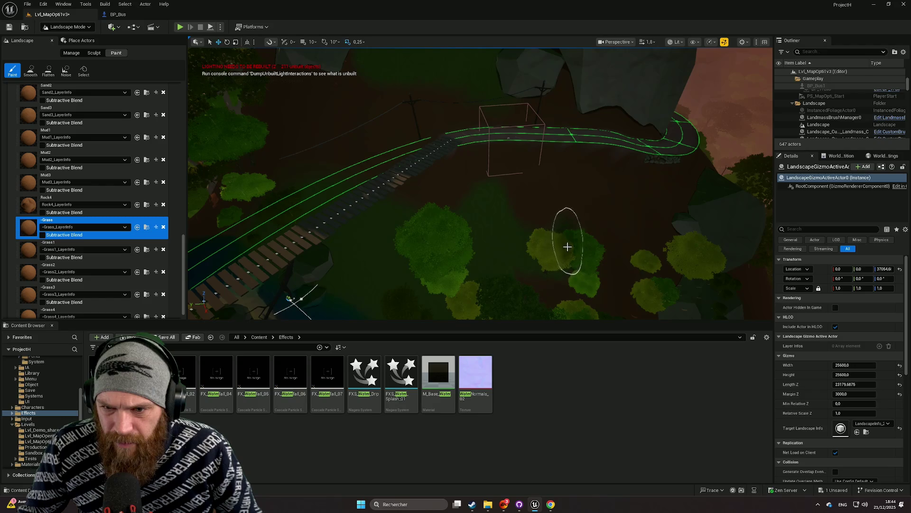
pyautogui.moveTo(593, 266); pyautogui.dragTo(400, 230)
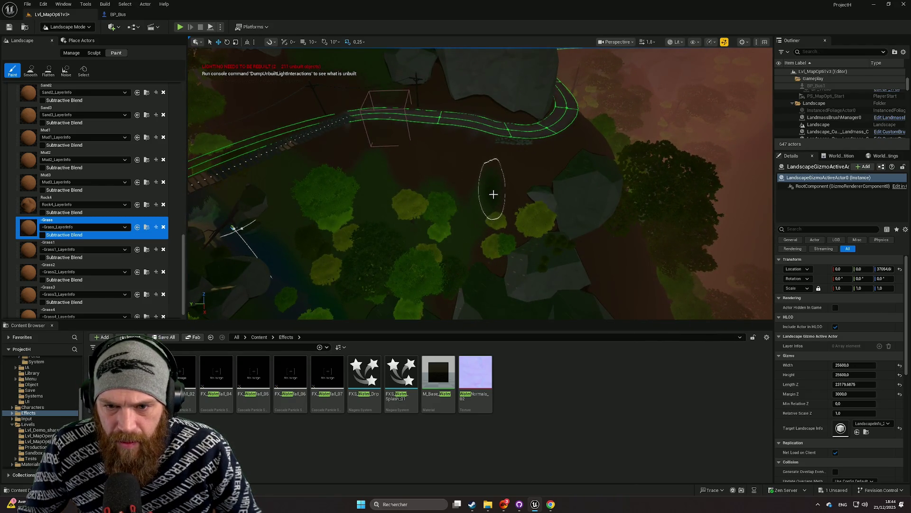
pyautogui.moveTo(491, 262)
pyautogui.mouseDown()
pyautogui.moveTo(490, 157)
pyautogui.moveTo(480, 231)
pyautogui.mouseUp()
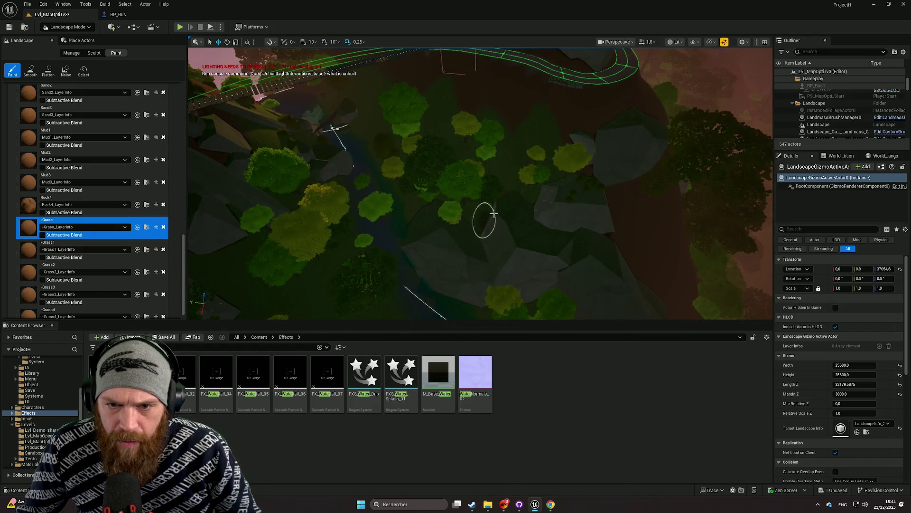
pyautogui.moveTo(466, 198)
pyautogui.mouseDown()
pyautogui.moveTo(453, 175)
pyautogui.moveTo(451, 217)
pyautogui.moveTo(481, 247)
pyautogui.mouseUp()
pyautogui.scroll(3, 106, 155)
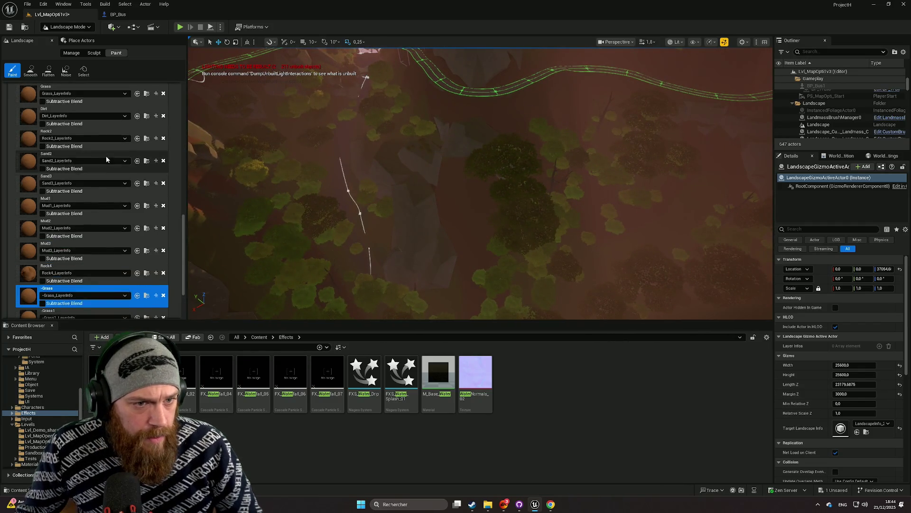
pyautogui.scroll(-2, 106, 164)
pyautogui.moveTo(102, 243)
pyautogui.mouseDown()
pyautogui.moveTo(105, 77)
pyautogui.moveTo(99, 293)
pyautogui.mouseUp()
pyautogui.scroll(3, 411, 215)
pyautogui.scroll(3, 97, 159)
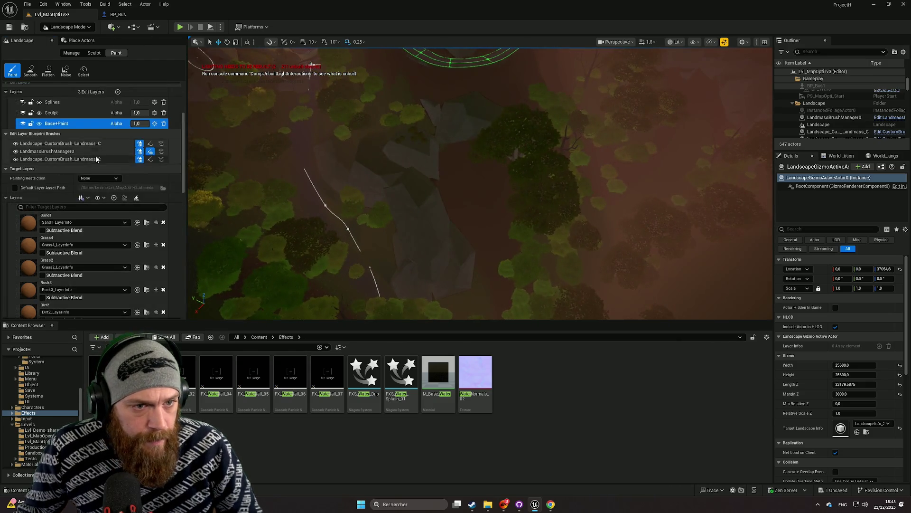
# Step: Enlarge the landscape paint brush size in Brush Settings toward 779
pyautogui.scroll(3, 90, 155)
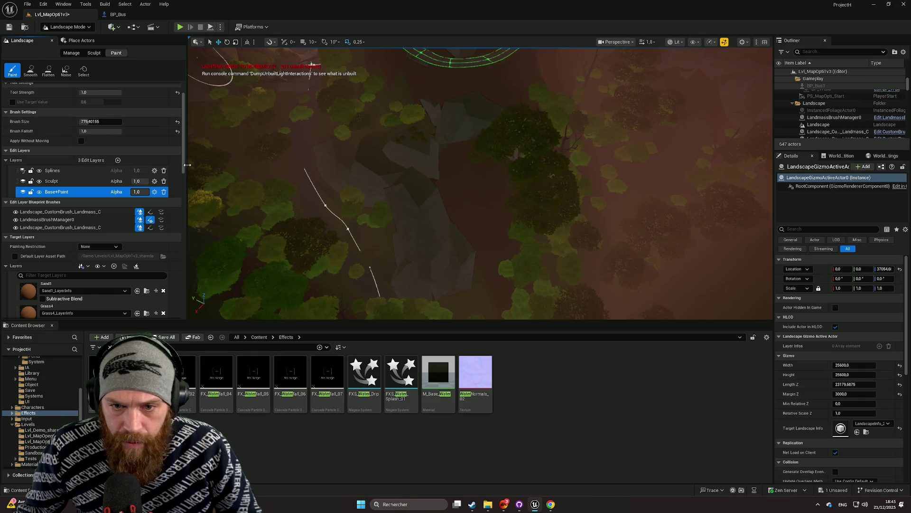
pyautogui.scroll(2, 476, 251)
pyautogui.scroll(2, 476, 250)
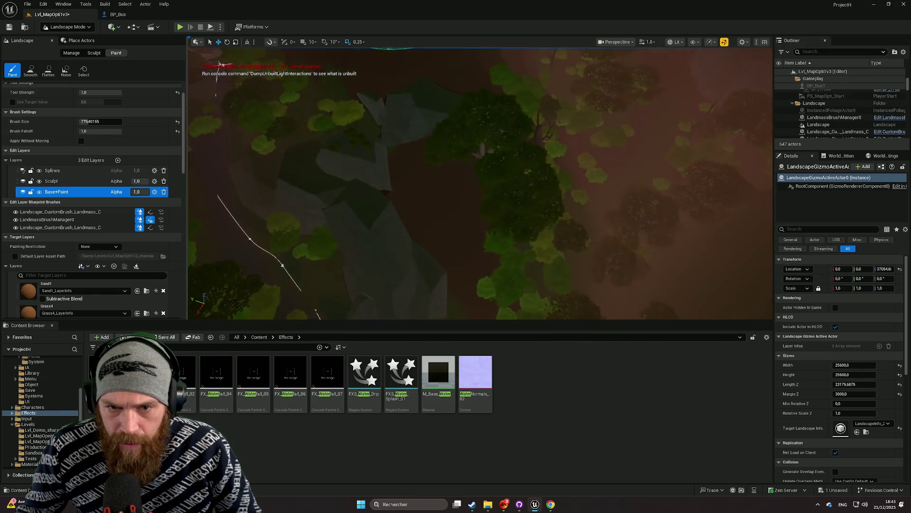
pyautogui.scroll(2, 453, 197)
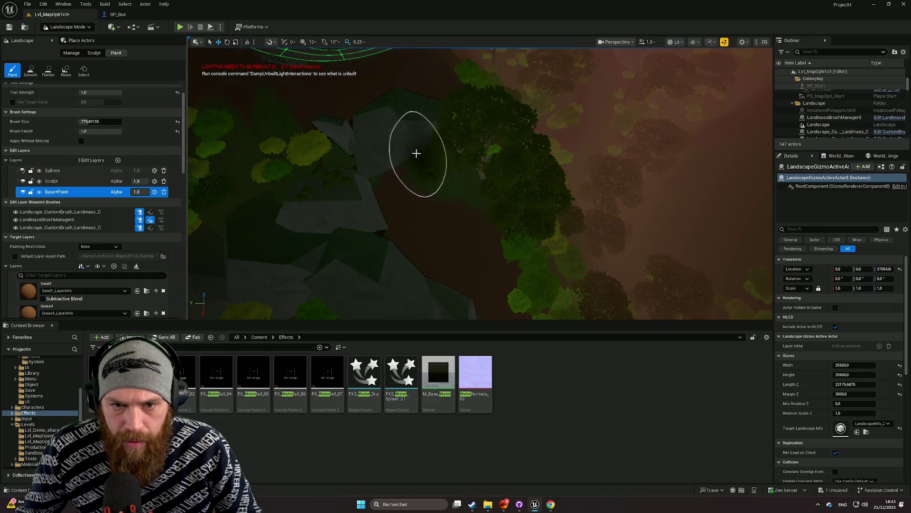
pyautogui.scroll(3, 495, 230)
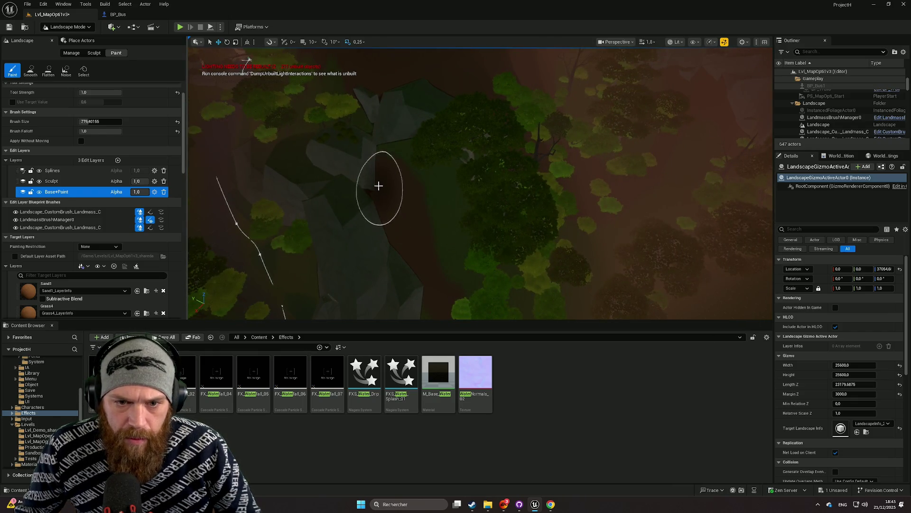
pyautogui.scroll(-5, 434, 277)
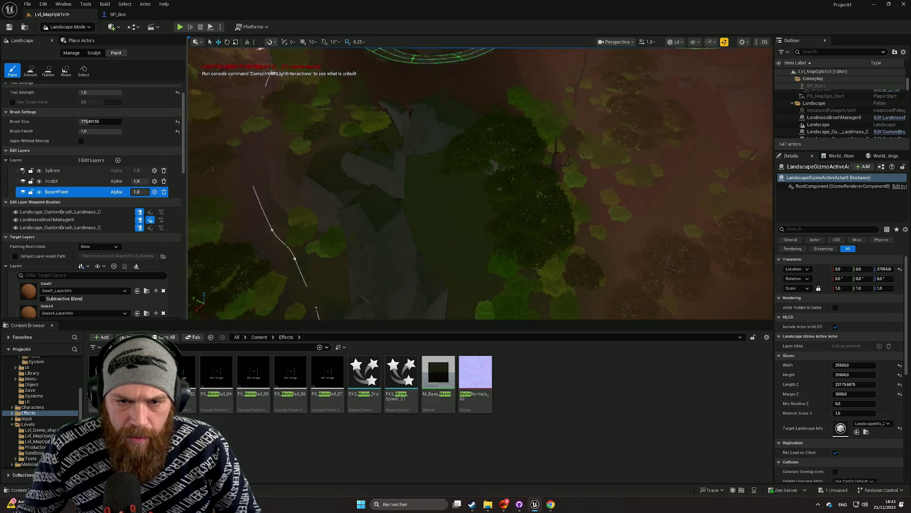
# Step: Fly around the mountains, cliffs, trees and spline road, ending on an oblique road view
pyautogui.moveTo(478, 258)
pyautogui.mouseDown()
pyautogui.moveTo(481, 181)
pyautogui.moveTo(480, 237)
pyautogui.moveTo(433, 257)
pyautogui.mouseUp()
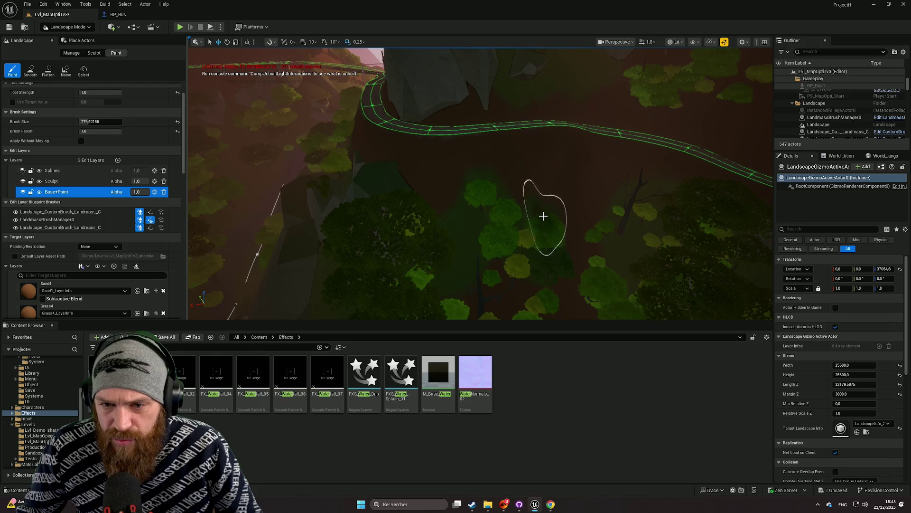
pyautogui.moveTo(568, 259); pyautogui.dragTo(554, 226)
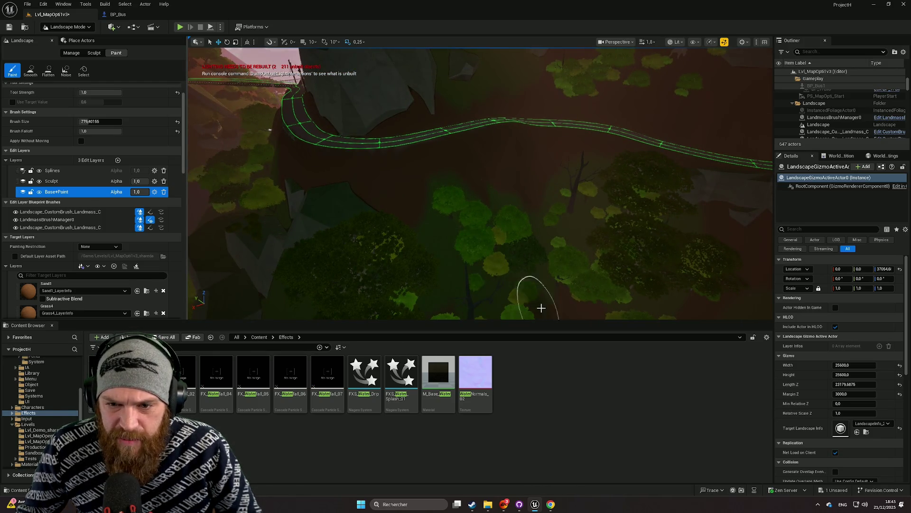
pyautogui.moveTo(617, 291)
pyautogui.mouseDown()
pyautogui.moveTo(612, 256)
pyautogui.moveTo(612, 303)
pyautogui.moveTo(439, 188)
pyautogui.mouseUp()
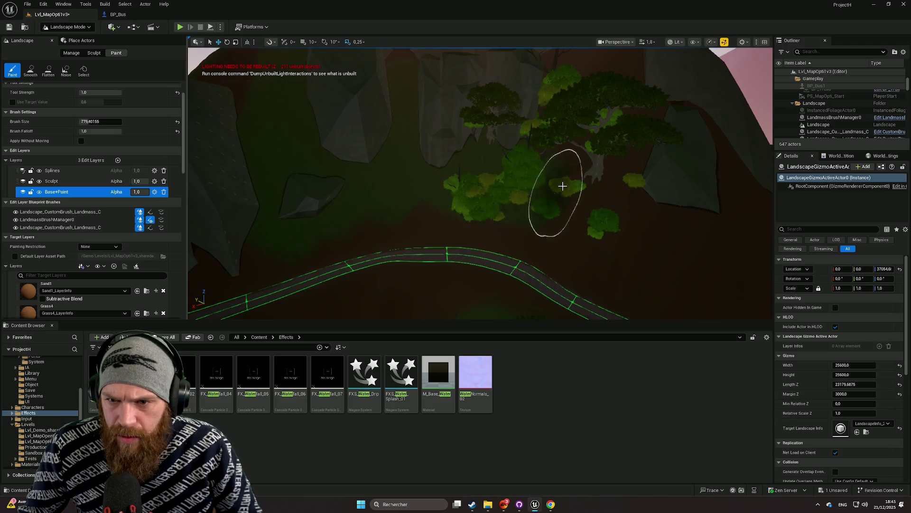
pyautogui.moveTo(626, 163)
pyautogui.mouseDown()
pyautogui.moveTo(626, 189)
pyautogui.moveTo(625, 157)
pyautogui.moveTo(626, 185)
pyautogui.moveTo(593, 161)
pyautogui.moveTo(536, 215)
pyautogui.mouseUp()
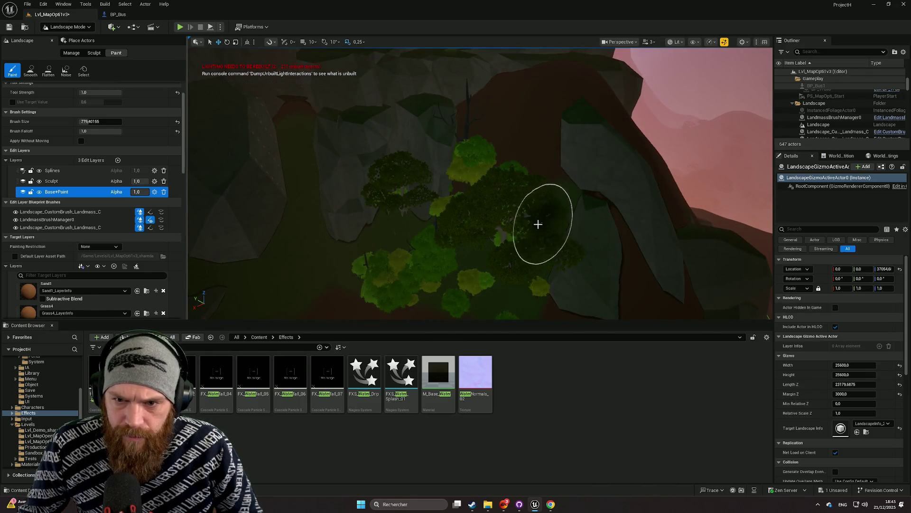
pyautogui.moveTo(536, 216)
pyautogui.mouseDown()
pyautogui.moveTo(522, 180)
pyautogui.moveTo(520, 220)
pyautogui.mouseUp()
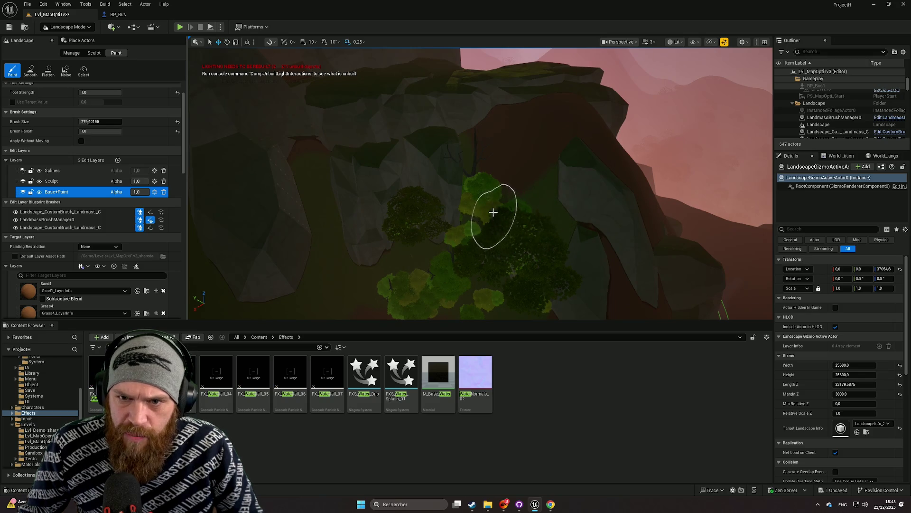
pyautogui.moveTo(494, 164)
pyautogui.mouseDown()
pyautogui.moveTo(496, 123)
pyautogui.moveTo(519, 176)
pyautogui.moveTo(521, 167)
pyautogui.mouseUp()
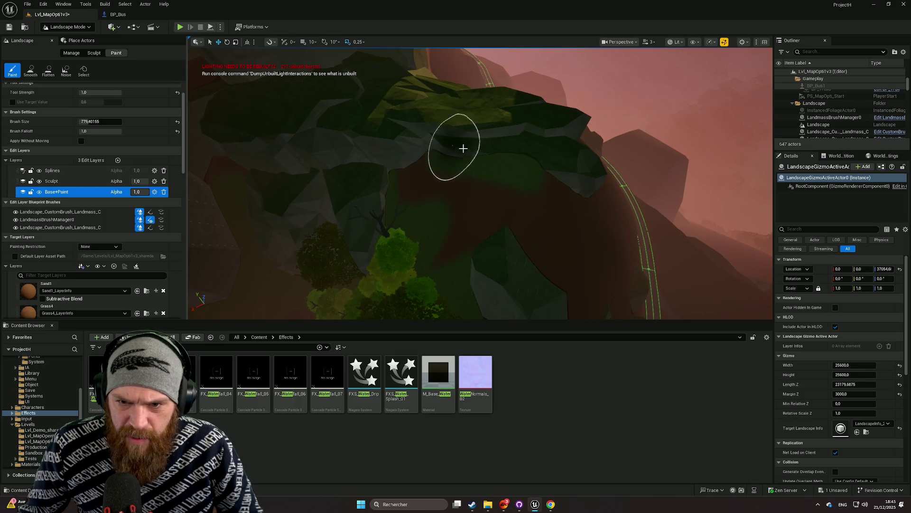
pyautogui.moveTo(494, 164)
pyautogui.mouseDown()
pyautogui.moveTo(456, 187)
pyautogui.moveTo(331, 193)
pyautogui.moveTo(485, 111)
pyautogui.mouseUp()
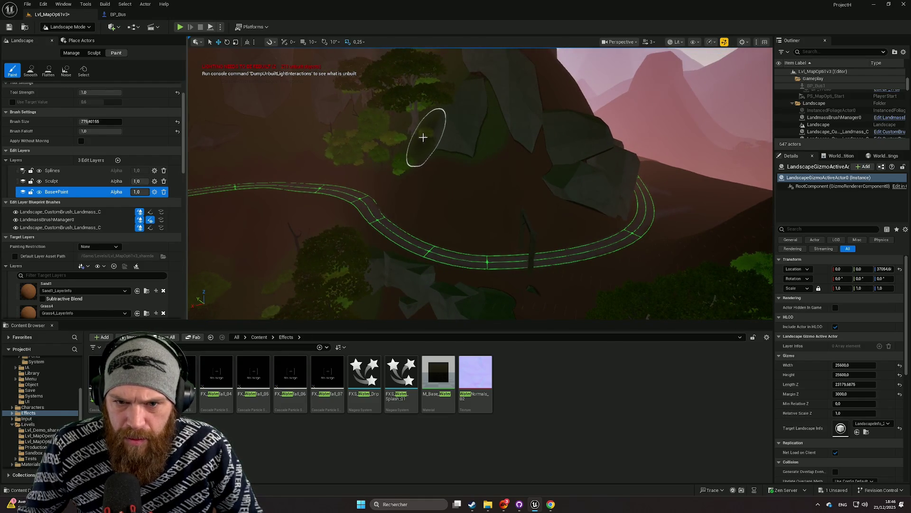
pyautogui.moveTo(484, 137); pyautogui.dragTo(538, 138)
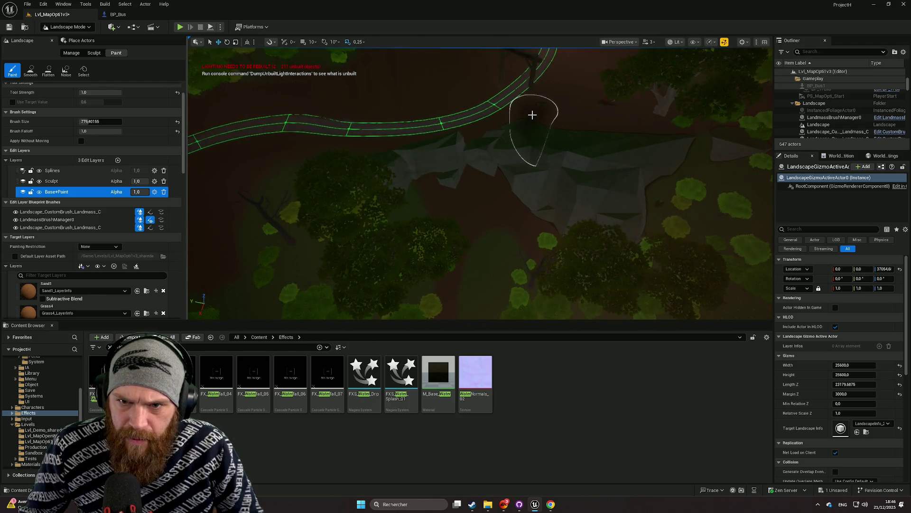
pyautogui.moveTo(547, 120); pyautogui.dragTo(503, 125)
pyautogui.scroll(2, 67, 112)
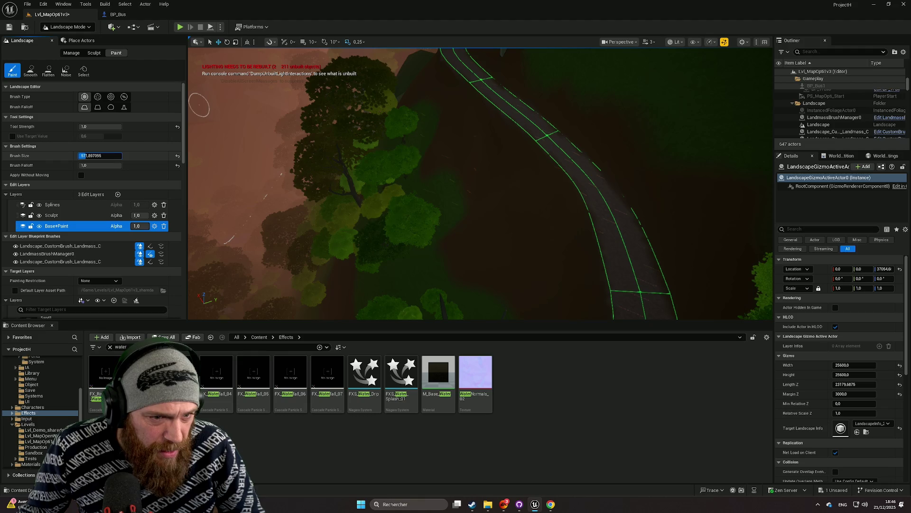
# Step: Shrink the landscape paint brush to about 210 while viewing the road from above
pyautogui.moveTo(251, 181); pyautogui.dragTo(252, 181)
pyautogui.moveTo(366, 199); pyautogui.dragTo(366, 200)
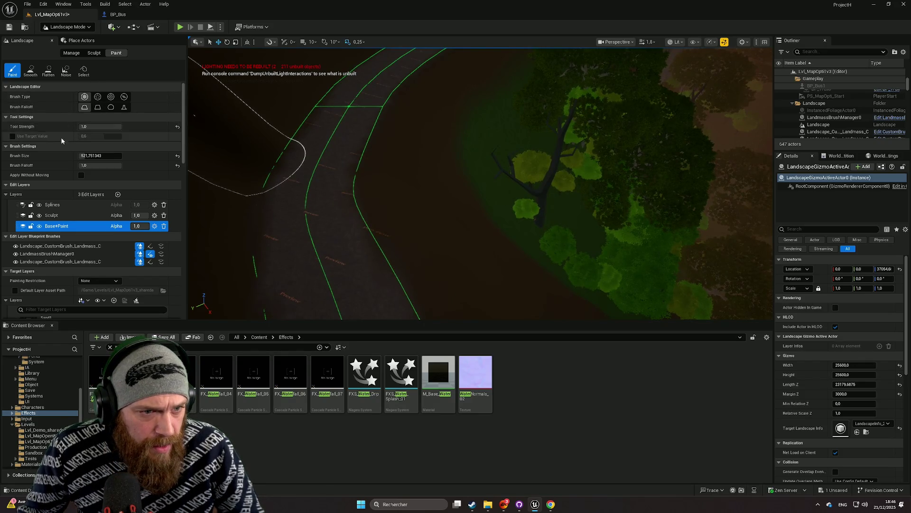
pyautogui.moveTo(99, 156); pyautogui.dragTo(90, 155)
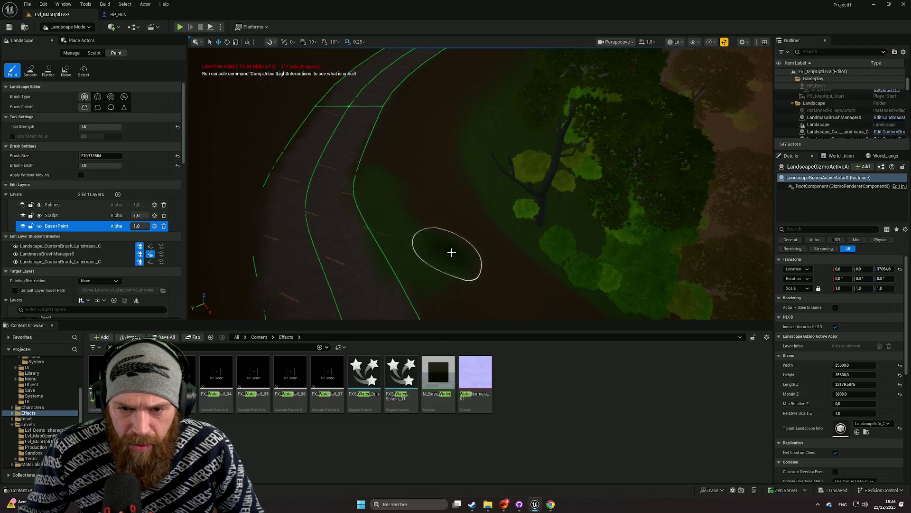
pyautogui.moveTo(423, 234); pyautogui.dragTo(434, 248)
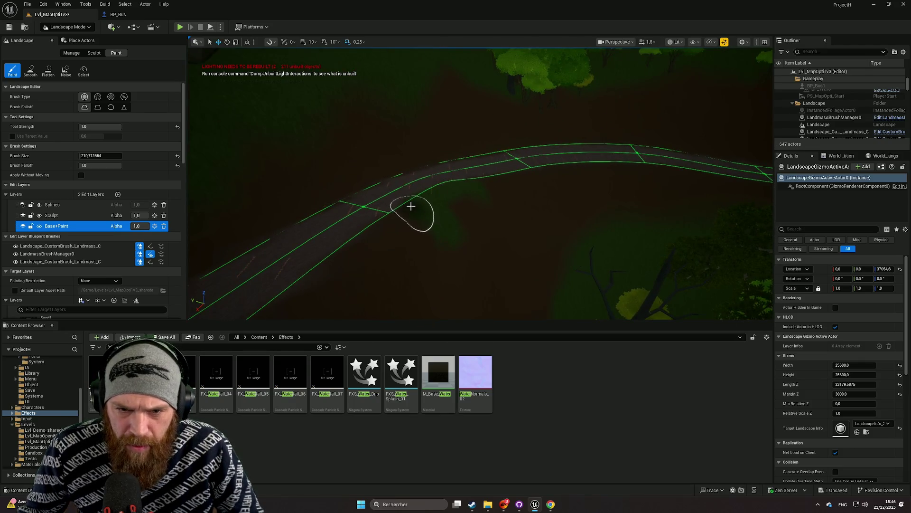
pyautogui.moveTo(100, 155); pyautogui.dragTo(88, 156)
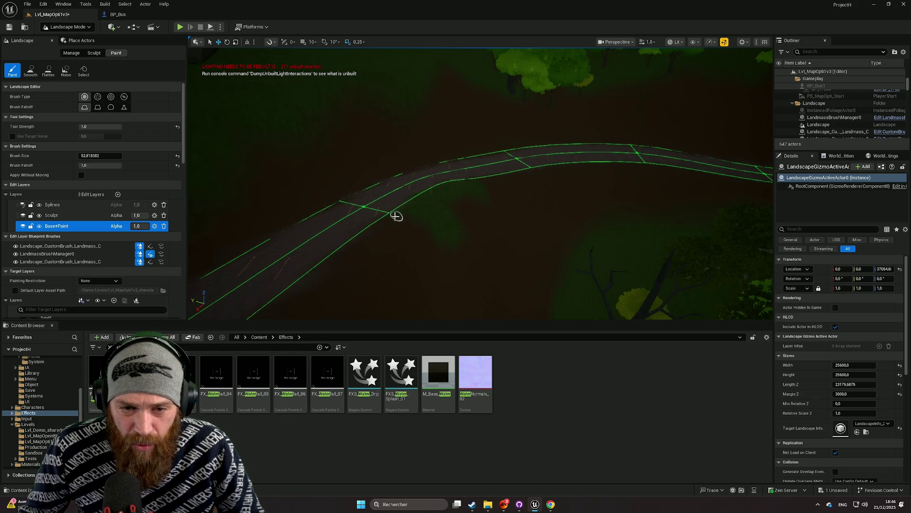
pyautogui.scroll(5, 426, 202)
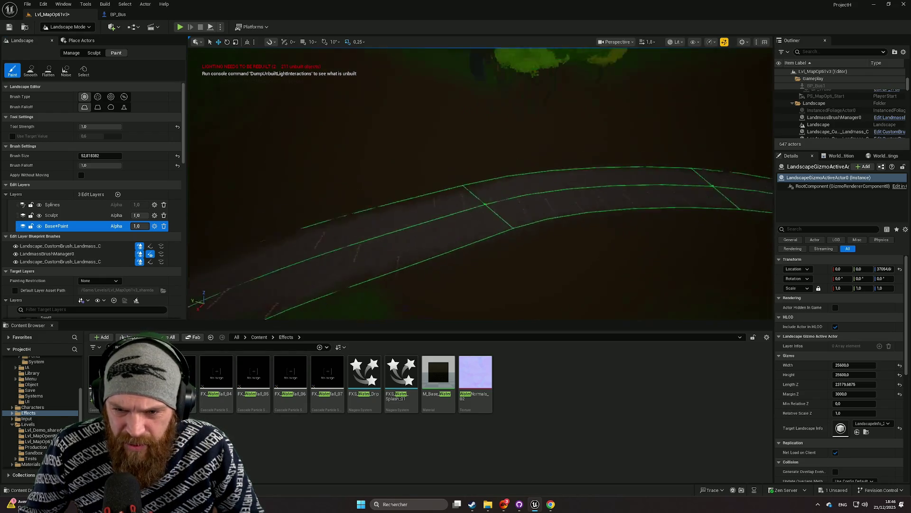
pyautogui.scroll(-1, 361, 200)
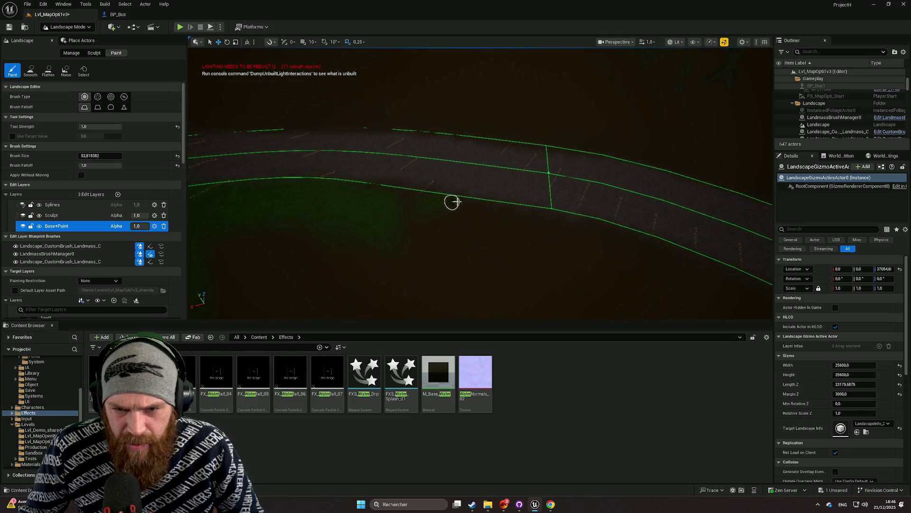
# Step: Fly the camera along the curving dirt road past the cliff to inspect its edges
pyautogui.moveTo(408, 205)
pyautogui.mouseDown()
pyautogui.moveTo(456, 207)
pyautogui.moveTo(464, 232)
pyautogui.mouseUp()
pyautogui.scroll(-3, 520, 212)
pyautogui.moveTo(548, 203)
pyautogui.mouseDown()
pyautogui.moveTo(617, 213)
pyautogui.moveTo(518, 172)
pyautogui.moveTo(503, 181)
pyautogui.moveTo(521, 167)
pyautogui.mouseUp()
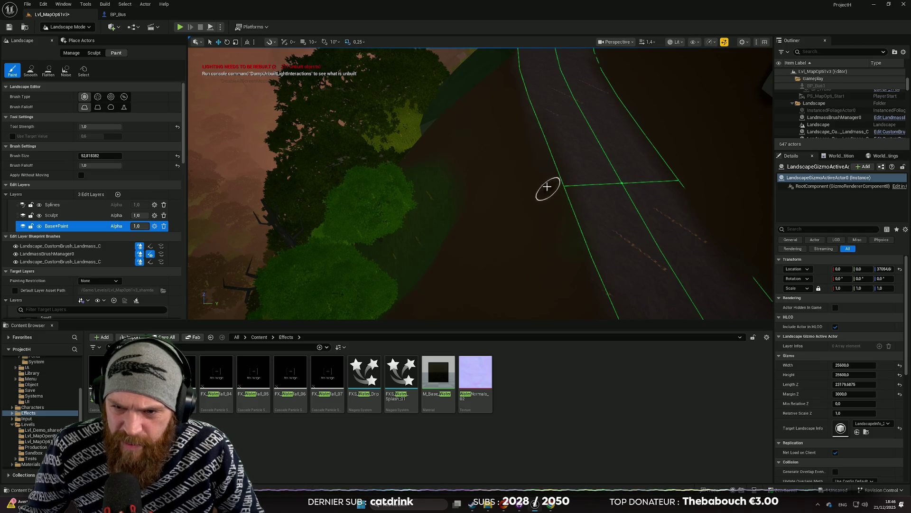
pyautogui.moveTo(547, 217); pyautogui.dragTo(511, 213)
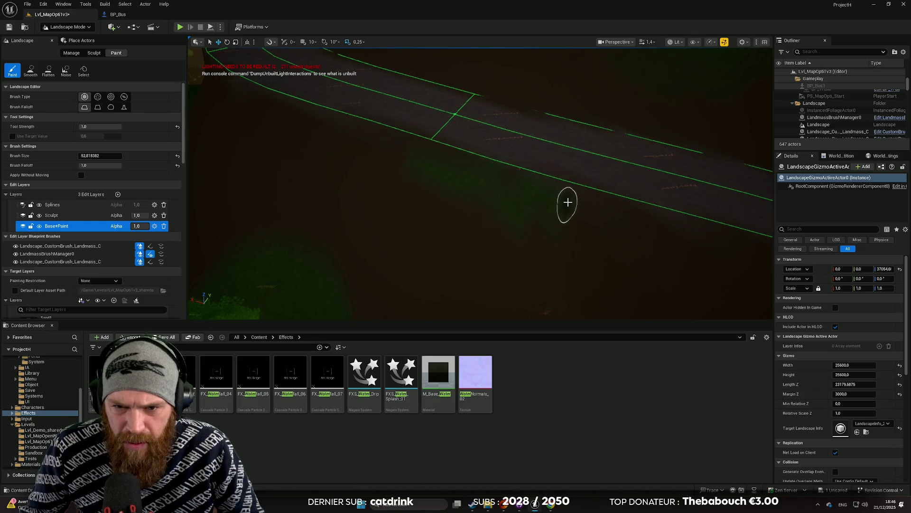
pyautogui.moveTo(475, 160)
pyautogui.mouseDown()
pyautogui.moveTo(461, 152)
pyautogui.moveTo(447, 166)
pyautogui.moveTo(489, 171)
pyautogui.moveTo(471, 181)
pyautogui.moveTo(482, 186)
pyautogui.moveTo(447, 173)
pyautogui.mouseUp()
pyautogui.scroll(-1, 456, 168)
pyautogui.scroll(-1, 473, 181)
pyautogui.scroll(3, 476, 183)
# Step: Enlarge the paint brush again and scroll the Landscape panel
pyautogui.moveTo(100, 156)
pyautogui.mouseDown()
pyautogui.moveTo(128, 156)
pyautogui.moveTo(114, 156)
pyautogui.mouseUp()
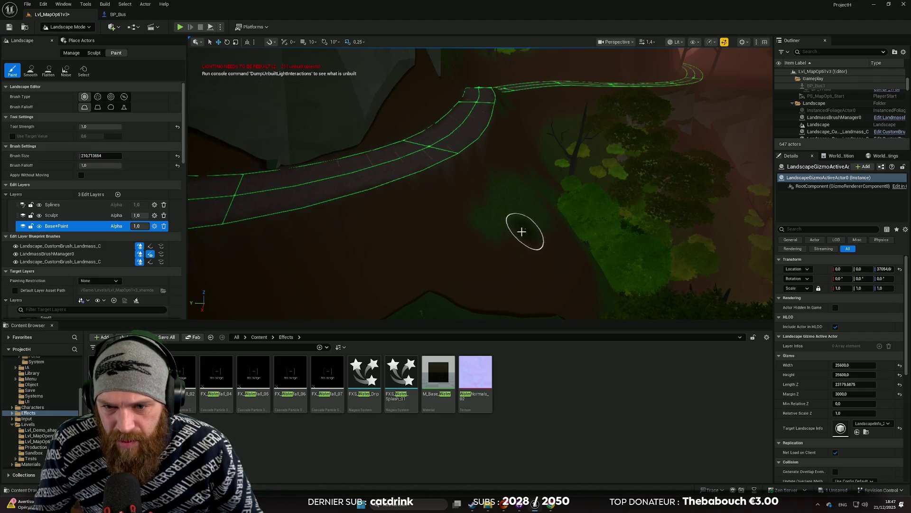
pyautogui.scroll(2, 525, 220)
pyautogui.scroll(4, 522, 205)
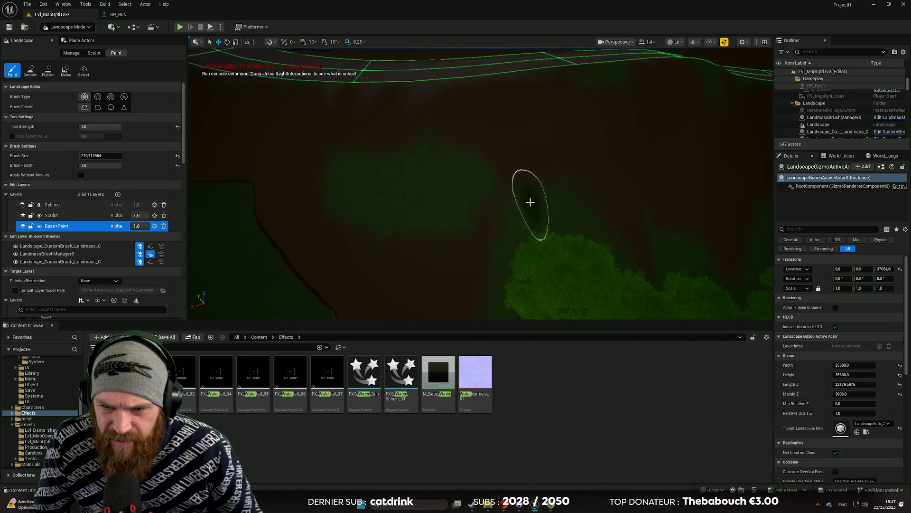
pyautogui.scroll(3, 496, 188)
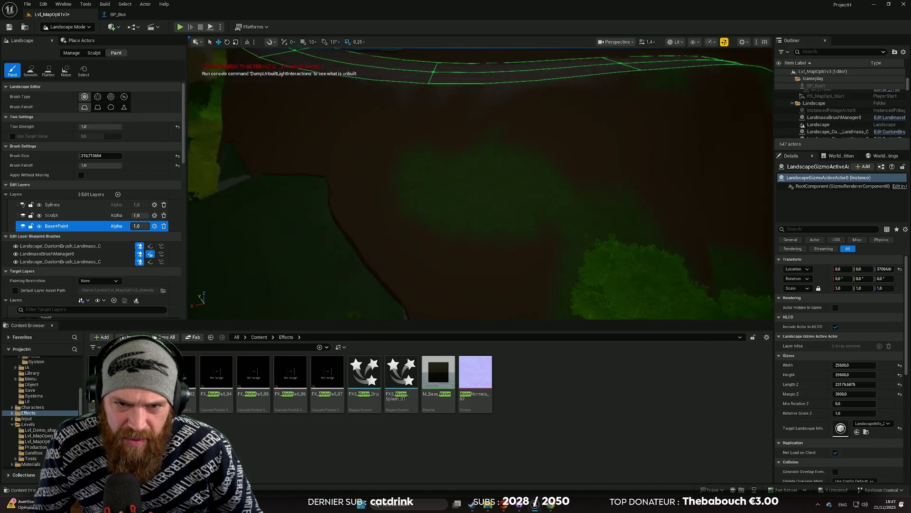
pyautogui.scroll(4, 460, 184)
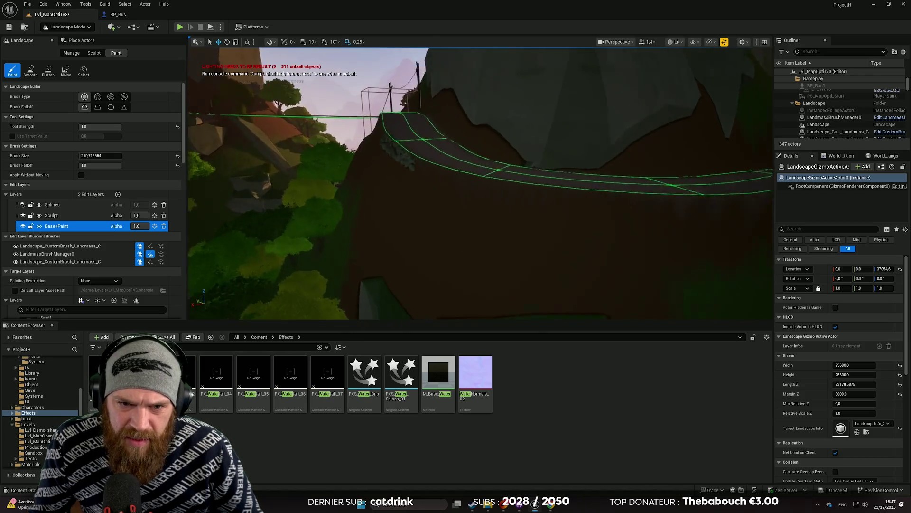
pyautogui.scroll(-5, 480, 185)
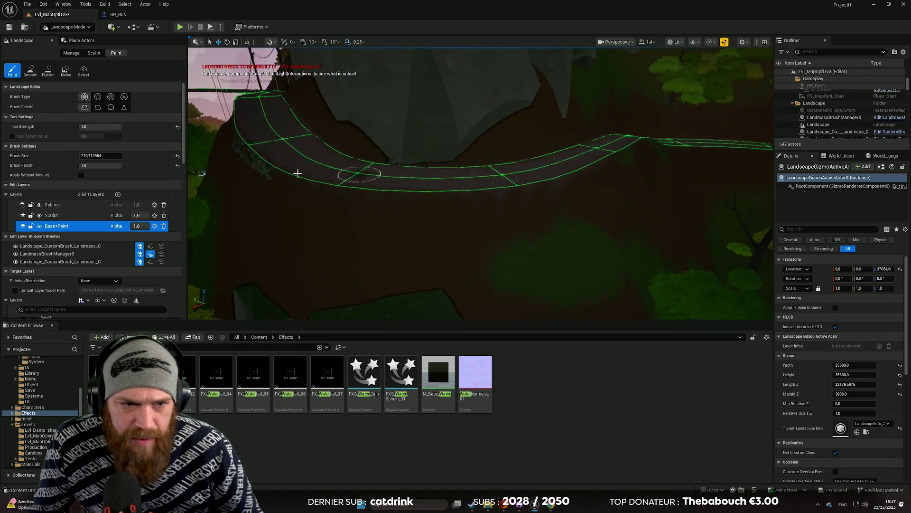
pyautogui.scroll(3, 60, 381)
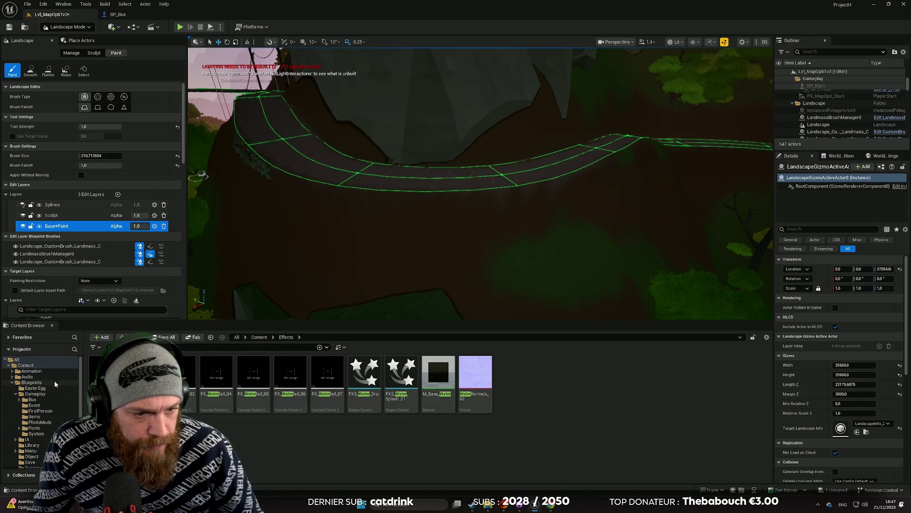
# Step: Choose Dirt3 as the target layer to paint with
pyautogui.scroll(-6, 100, 203)
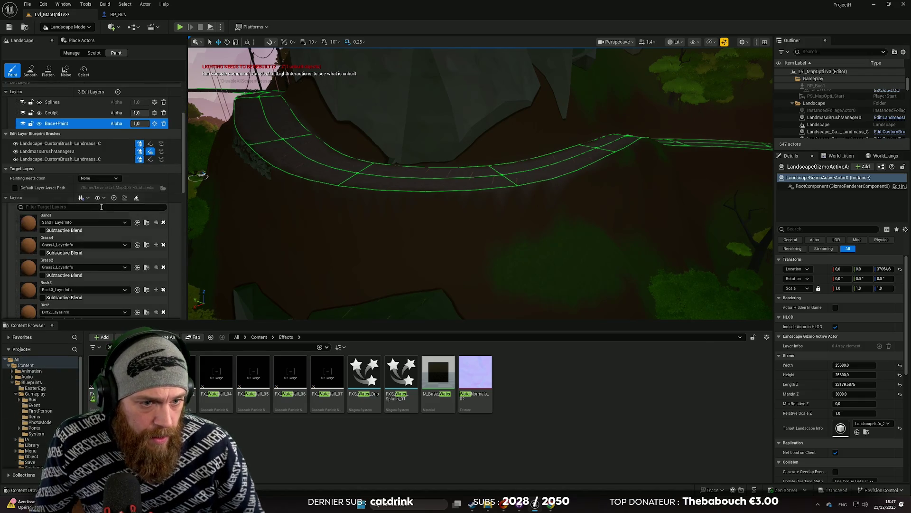
pyautogui.scroll(-1, 71, 232)
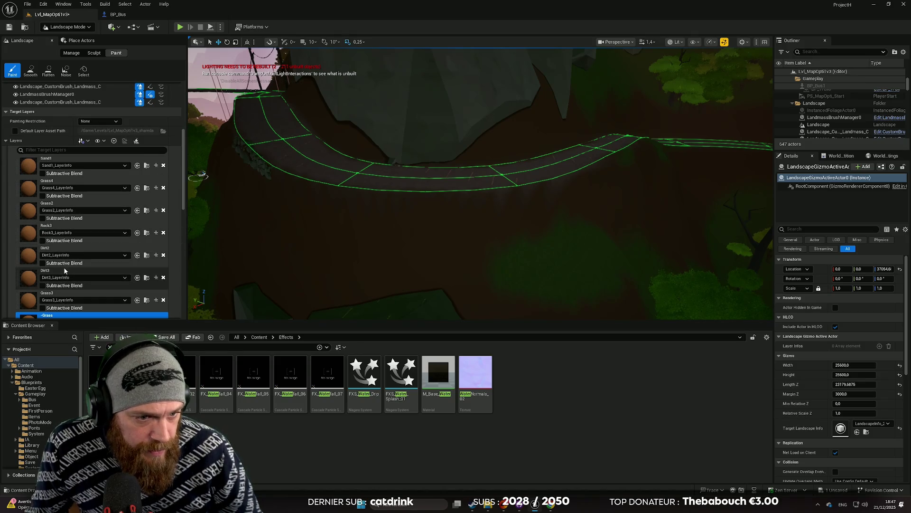
pyautogui.click(101, 275)
pyautogui.scroll(-2, 443, 213)
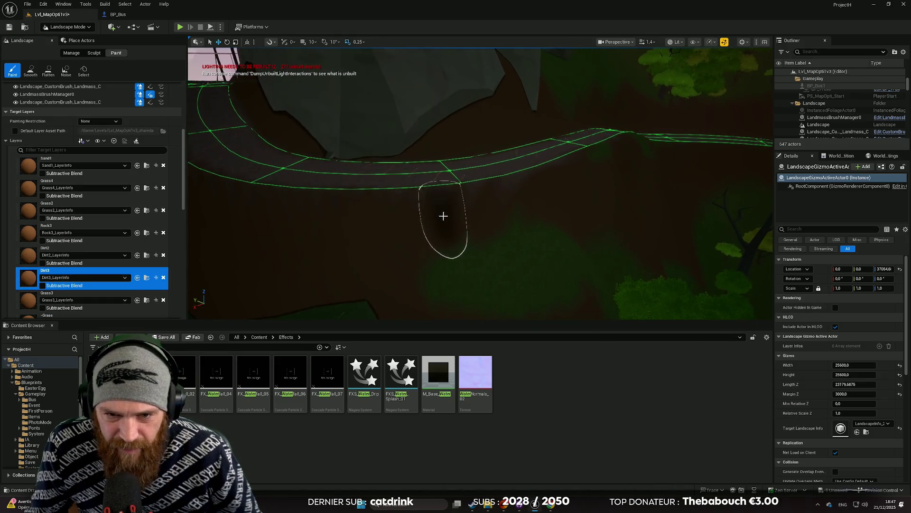
# Step: Set the brush size to 75 and shift the view sideways along the road
pyautogui.scroll(3, 71, 162)
pyautogui.scroll(3, 94, 172)
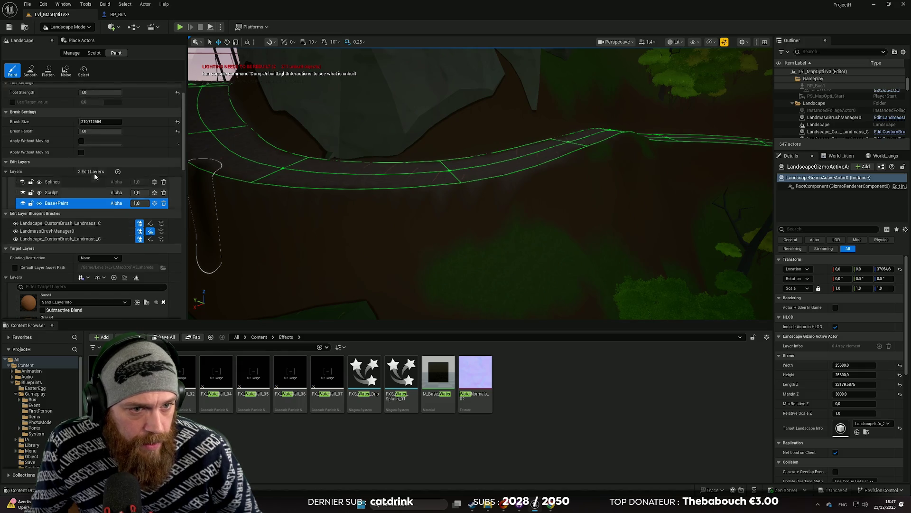
pyautogui.moveTo(99, 156); pyautogui.dragTo(90, 155)
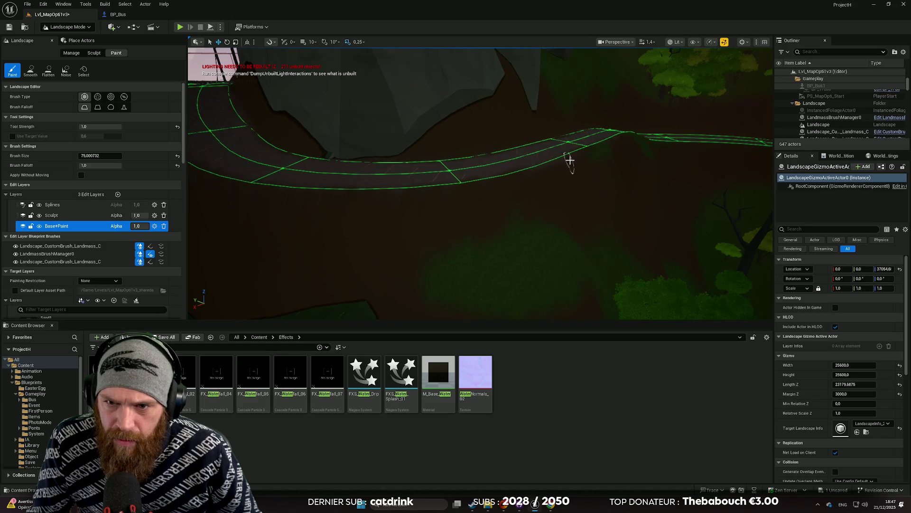
pyautogui.scroll(2, 557, 194)
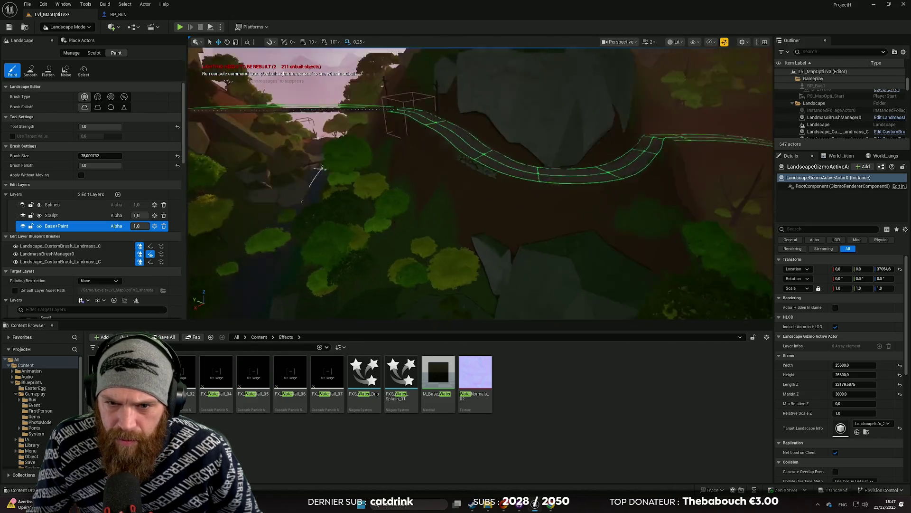
pyautogui.press('d')
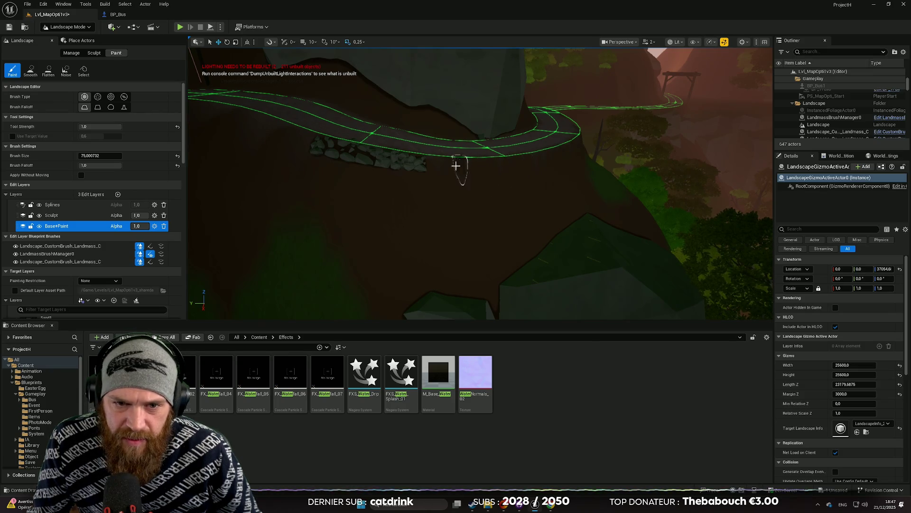
# Step: Switch to Selection Mode and delete the stone wall and stone pile beside the road
pyautogui.press('s')
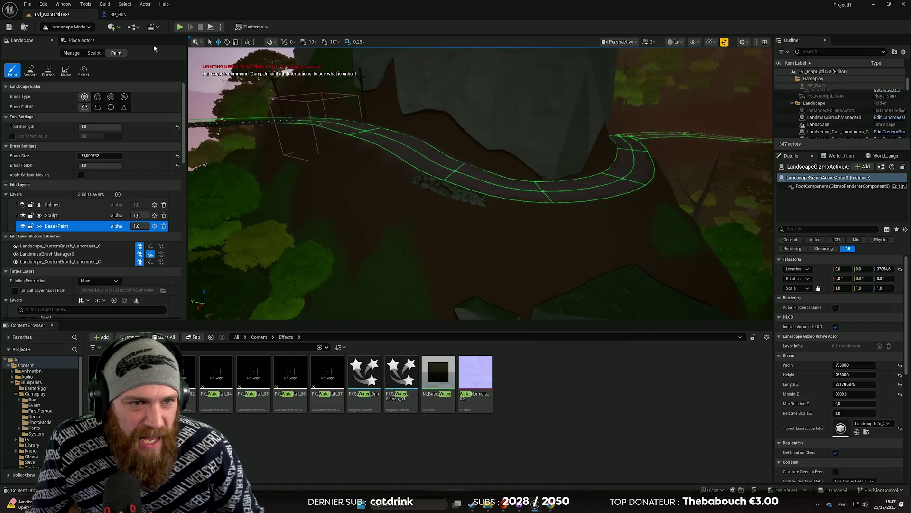
pyautogui.click(66, 26)
pyautogui.click(71, 36)
pyautogui.click(447, 201)
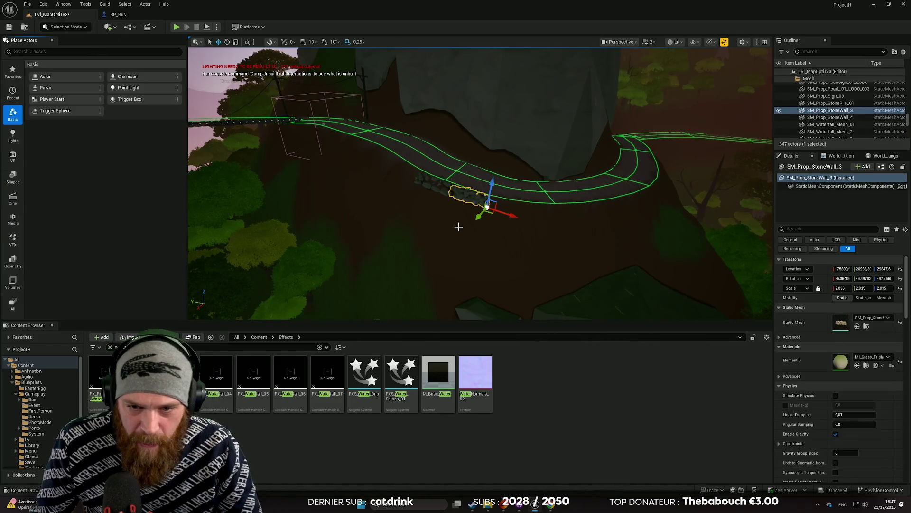
pyautogui.press('Delete')
pyautogui.click(435, 193)
pyautogui.press('Delete')
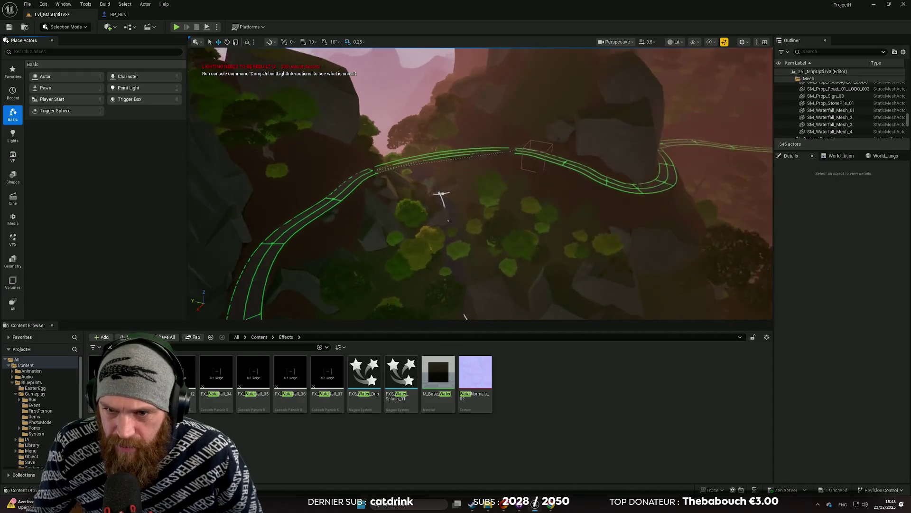
# Step: Duplicate a spiky rock with Alt-drag and tilt the copy beside the road
pyautogui.scroll(1, 439, 177)
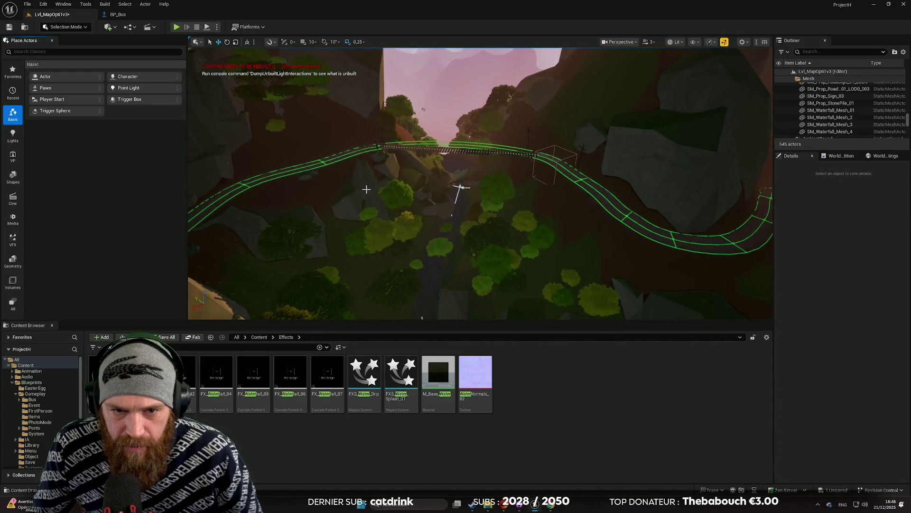
pyautogui.click(357, 197)
pyautogui.moveTo(321, 170)
pyautogui.mouseDown()
pyautogui.moveTo(496, 138)
pyautogui.moveTo(541, 85)
pyautogui.moveTo(562, 205)
pyautogui.mouseUp()
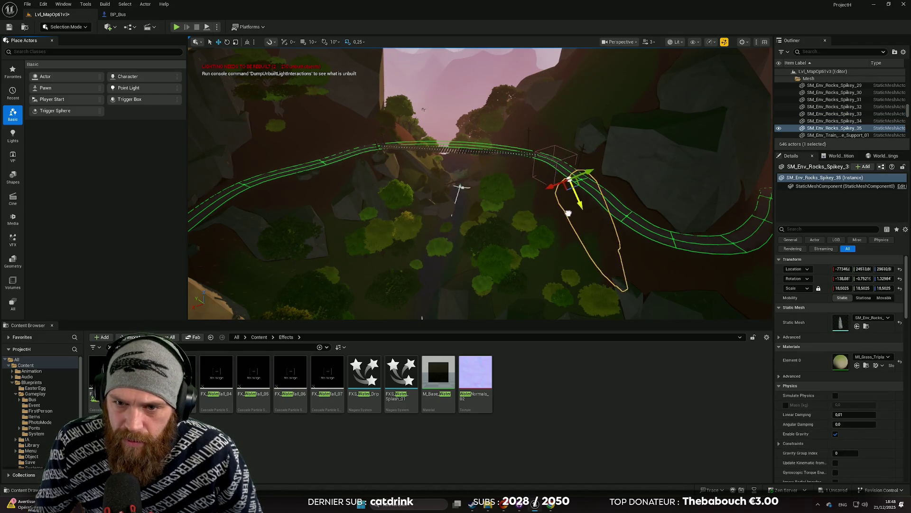
pyautogui.press('e')
pyautogui.moveTo(586, 159)
pyautogui.mouseDown()
pyautogui.moveTo(576, 211)
pyautogui.moveTo(580, 185)
pyautogui.moveTo(542, 197)
pyautogui.moveTo(587, 194)
pyautogui.moveTo(572, 214)
pyautogui.mouseUp()
pyautogui.press('r')
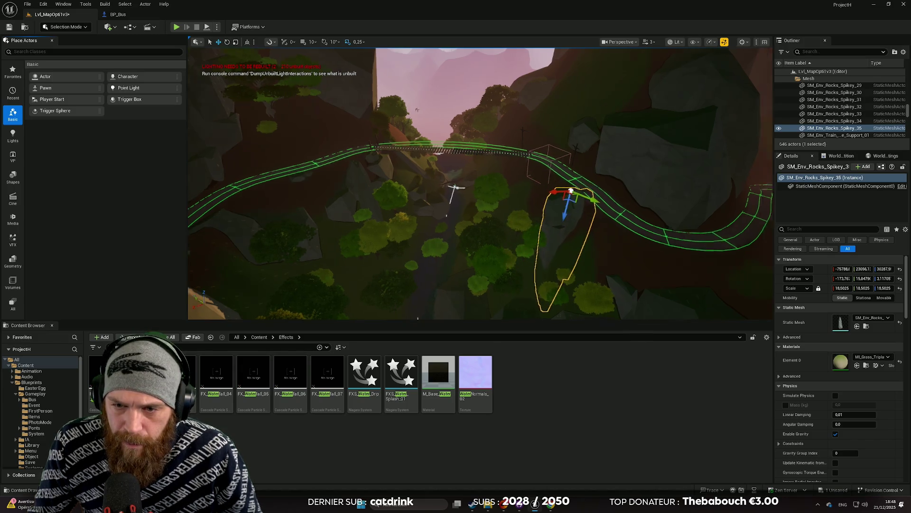
pyautogui.press('f')
# Step: Rotate the copied rock further into place, check it down the road, and deselect it
pyautogui.moveTo(478, 207)
pyautogui.mouseDown()
pyautogui.moveTo(456, 197)
pyautogui.moveTo(458, 188)
pyautogui.moveTo(467, 154)
pyautogui.moveTo(494, 150)
pyautogui.moveTo(464, 155)
pyautogui.mouseUp()
pyautogui.press('f')
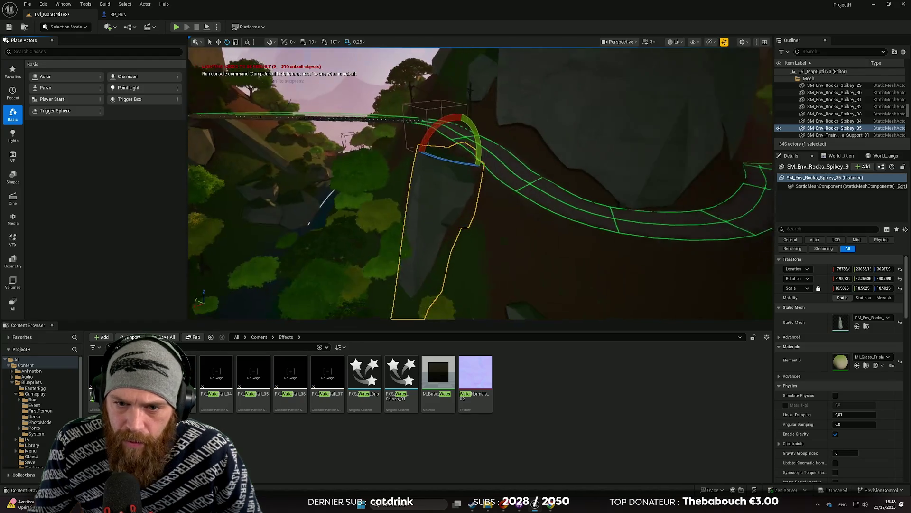
pyautogui.press('w')
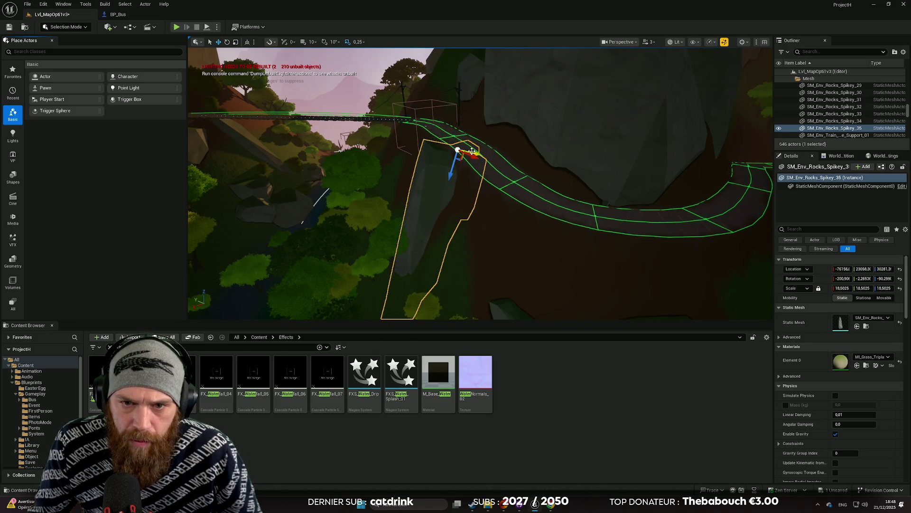
pyautogui.moveTo(478, 151)
pyautogui.mouseDown()
pyautogui.moveTo(465, 177)
pyautogui.moveTo(421, 175)
pyautogui.moveTo(289, 230)
pyautogui.moveTo(289, 204)
pyautogui.moveTo(256, 200)
pyautogui.moveTo(435, 178)
pyautogui.mouseUp()
pyautogui.click(417, 176)
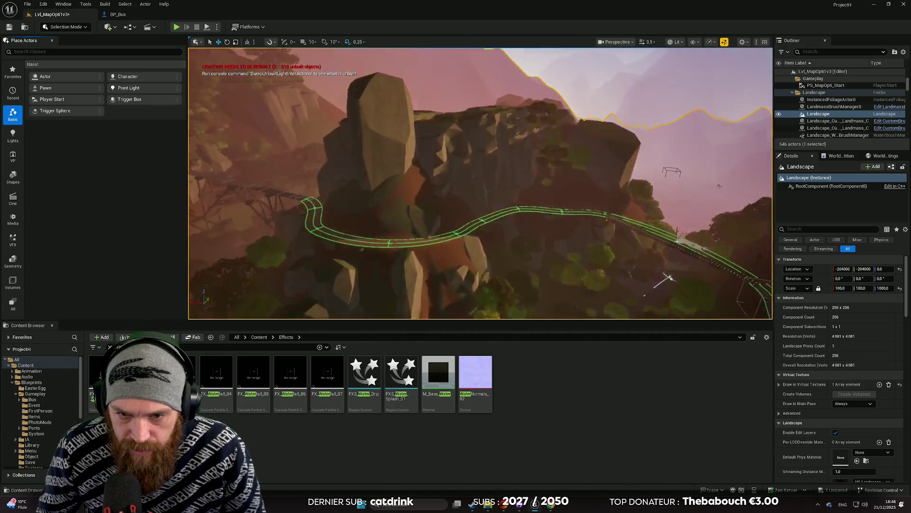
# Step: Duplicate SM_Env_Rock_Round_01 on the hillside and scale the copy to about 3.09
pyautogui.moveTo(446, 199); pyautogui.dragTo(454, 200)
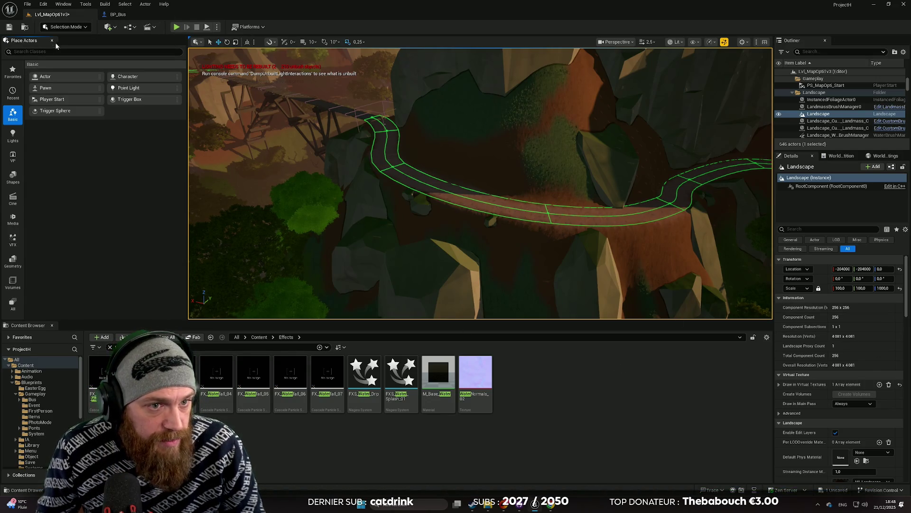
pyautogui.moveTo(415, 260); pyautogui.dragTo(431, 261)
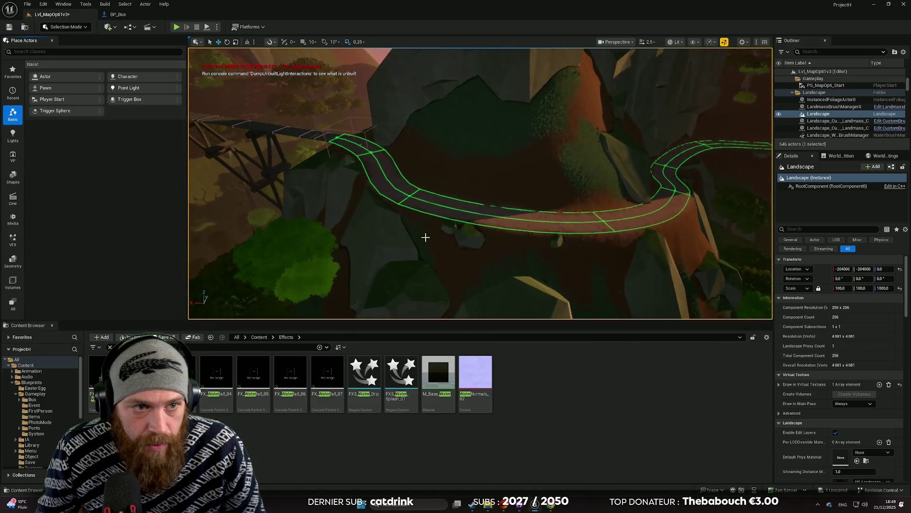
pyautogui.click(461, 249)
pyautogui.moveTo(471, 224)
pyautogui.keyDown('alt'); pyautogui.mouseDown()
pyautogui.moveTo(461, 181)
pyautogui.moveTo(509, 162)
pyautogui.mouseUp(); pyautogui.keyUp('alt')
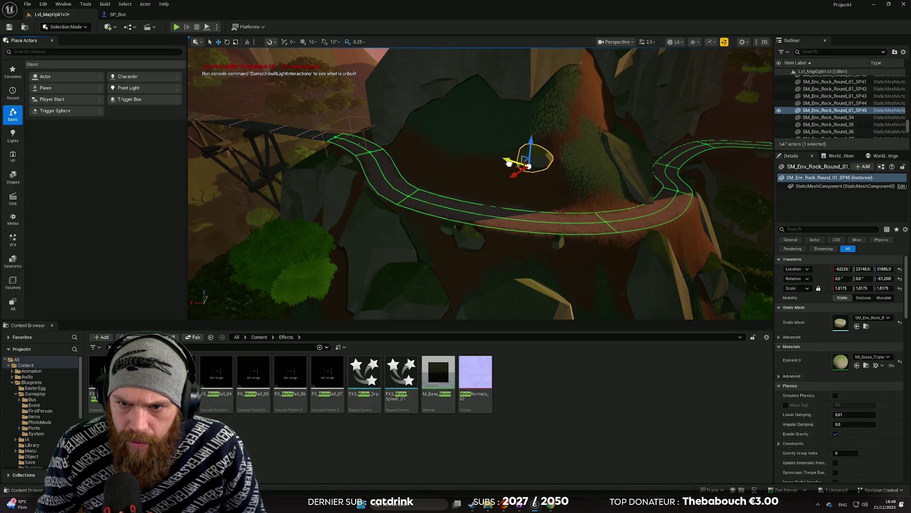
pyautogui.press('f')
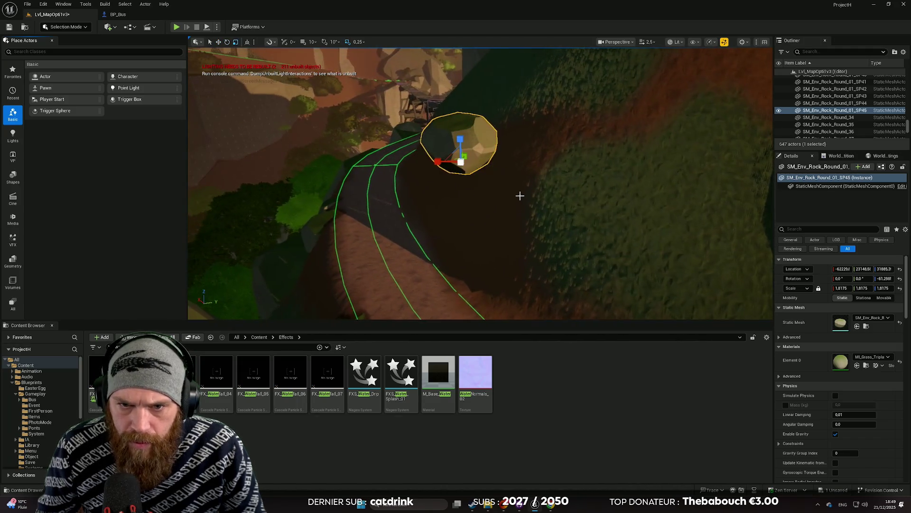
pyautogui.moveTo(841, 288); pyautogui.dragTo(869, 288)
pyautogui.moveTo(475, 155)
pyautogui.mouseDown()
pyautogui.moveTo(470, 203)
pyautogui.moveTo(486, 207)
pyautogui.mouseUp()
# Step: Shift the enlarged rock along the slope and reselect it from a side angle
pyautogui.moveTo(509, 241)
pyautogui.mouseDown()
pyautogui.moveTo(555, 156)
pyautogui.moveTo(489, 224)
pyautogui.moveTo(463, 190)
pyautogui.moveTo(466, 206)
pyautogui.mouseUp()
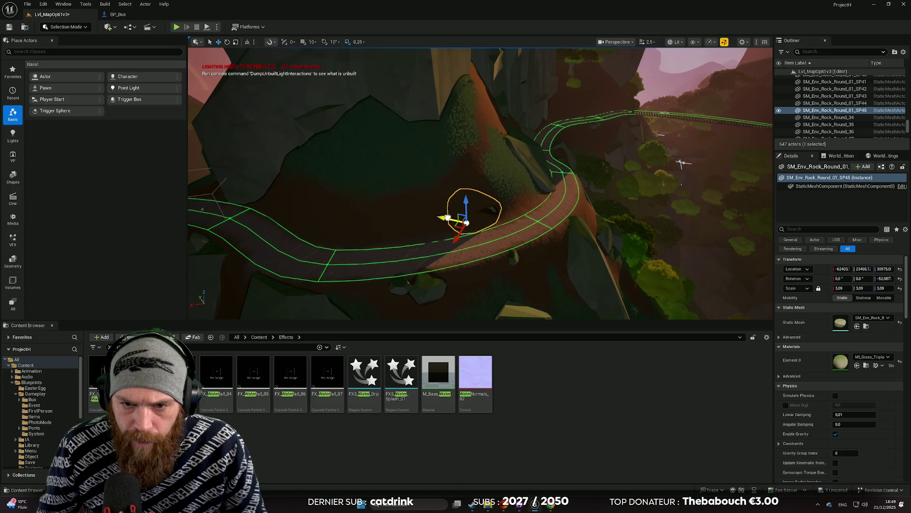
pyautogui.moveTo(450, 220)
pyautogui.mouseDown()
pyautogui.moveTo(443, 205)
pyautogui.moveTo(467, 189)
pyautogui.moveTo(415, 192)
pyautogui.moveTo(365, 218)
pyautogui.moveTo(327, 256)
pyautogui.moveTo(354, 221)
pyautogui.moveTo(377, 241)
pyautogui.mouseUp()
pyautogui.press('e')
pyautogui.moveTo(431, 198); pyautogui.dragTo(675, 207)
pyautogui.click(524, 227)
pyautogui.moveTo(508, 204)
pyautogui.mouseDown()
pyautogui.moveTo(441, 218)
pyautogui.moveTo(471, 239)
pyautogui.moveTo(472, 170)
pyautogui.moveTo(411, 172)
pyautogui.mouseUp()
pyautogui.click(493, 235)
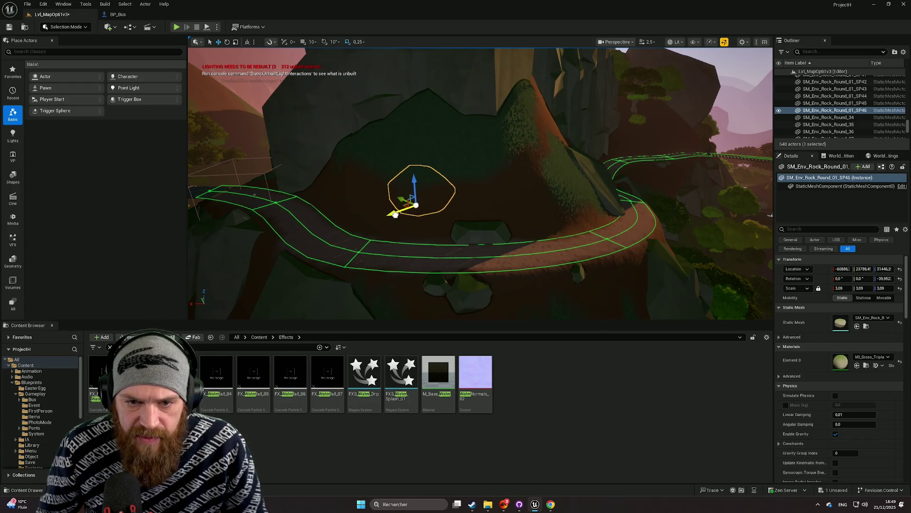
# Step: Rotate the rock about 18° then back 7°, and Alt-drag a second copy upward
pyautogui.moveTo(406, 216); pyautogui.dragTo(365, 215)
pyautogui.moveTo(417, 200); pyautogui.dragTo(359, 211)
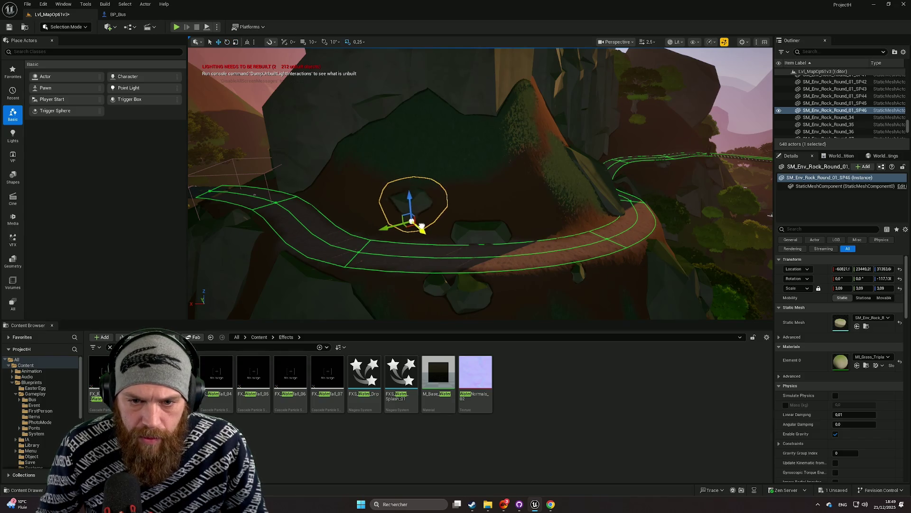
pyautogui.moveTo(440, 215)
pyautogui.mouseDown()
pyautogui.moveTo(479, 176)
pyautogui.moveTo(468, 187)
pyautogui.mouseUp()
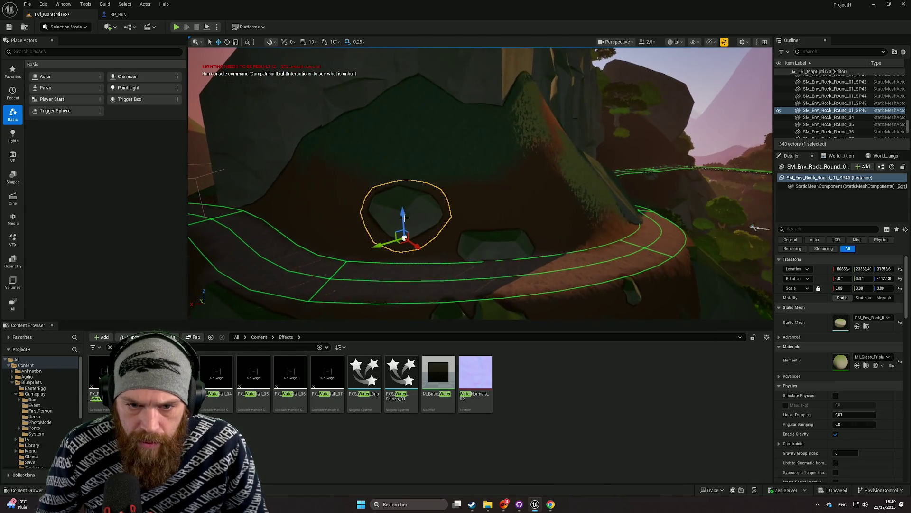
pyautogui.keyDown('alt'); pyautogui.moveTo(399, 200); pyautogui.dragTo(397, 179); pyautogui.keyUp('alt')
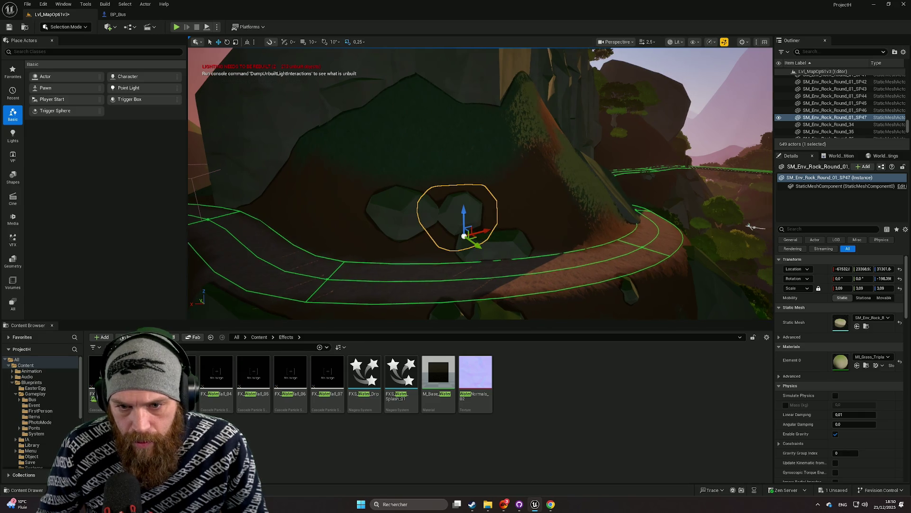
pyautogui.click(727, 221)
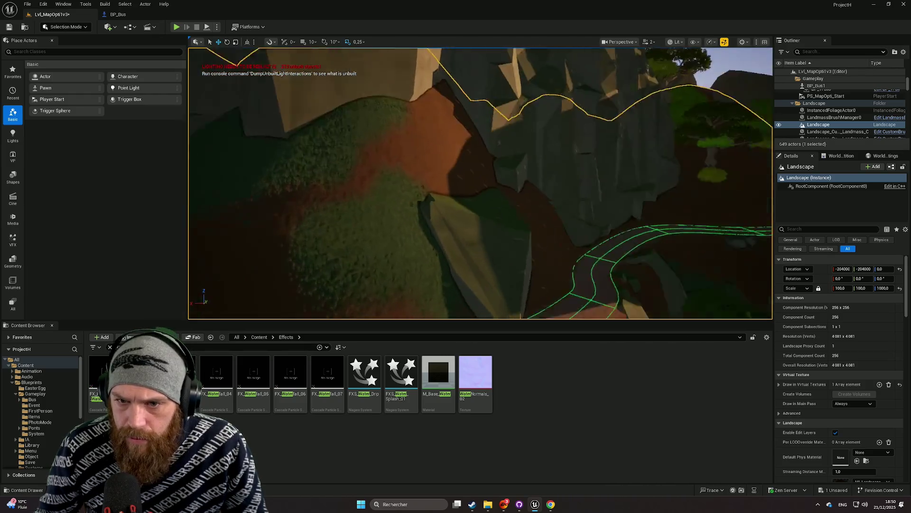
pyautogui.scroll(-1, 481, 183)
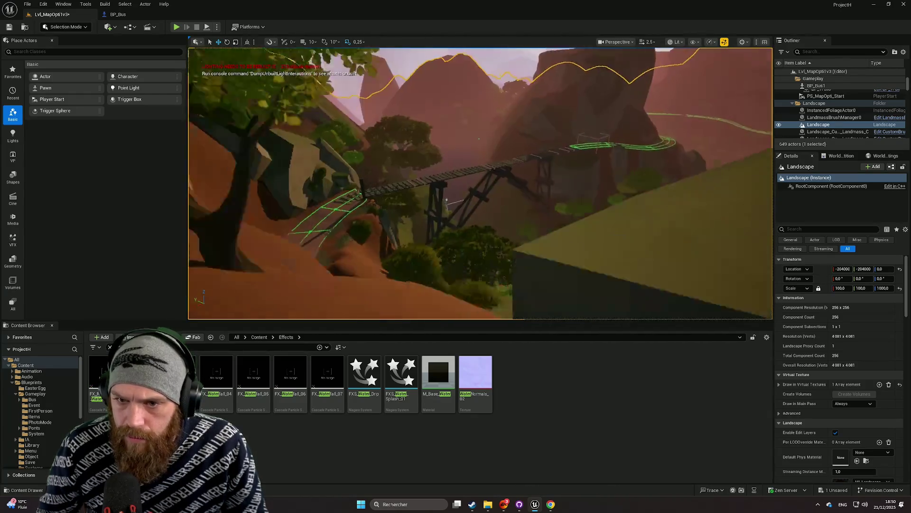
pyautogui.scroll(-1, 481, 183)
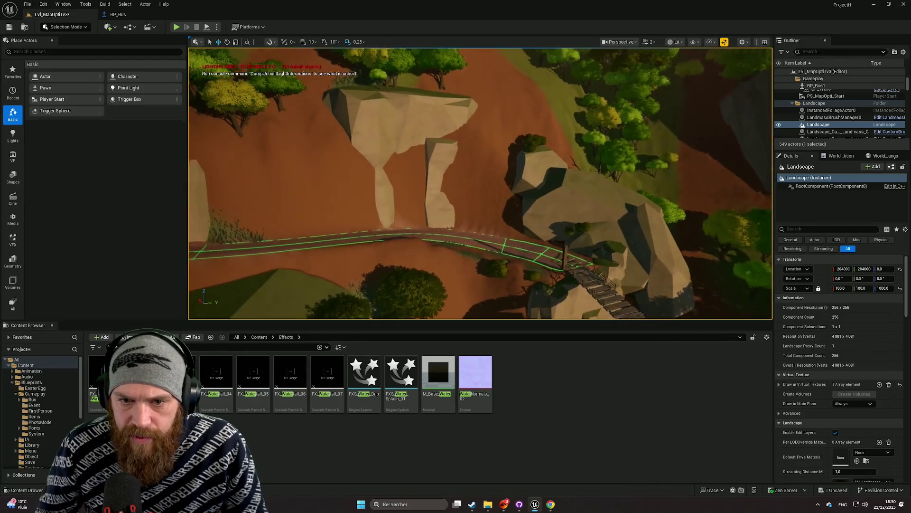
pyautogui.press('s')
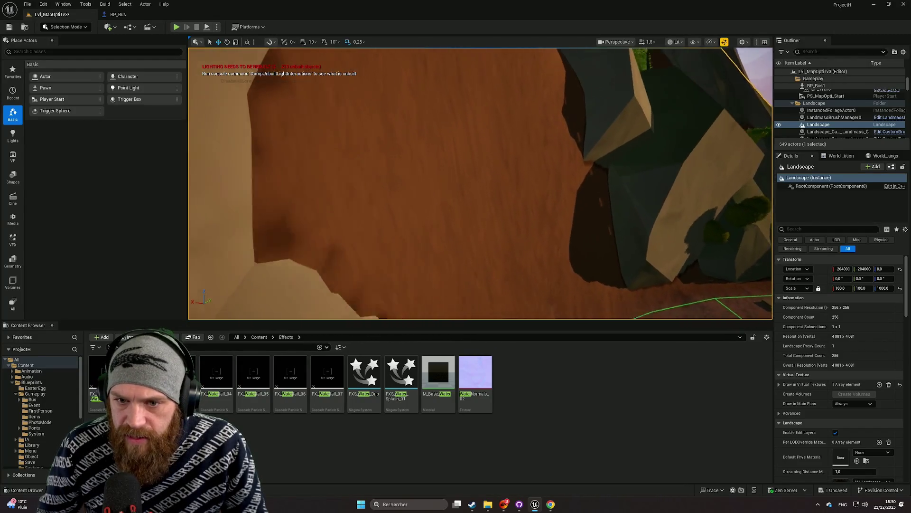
pyautogui.press('w')
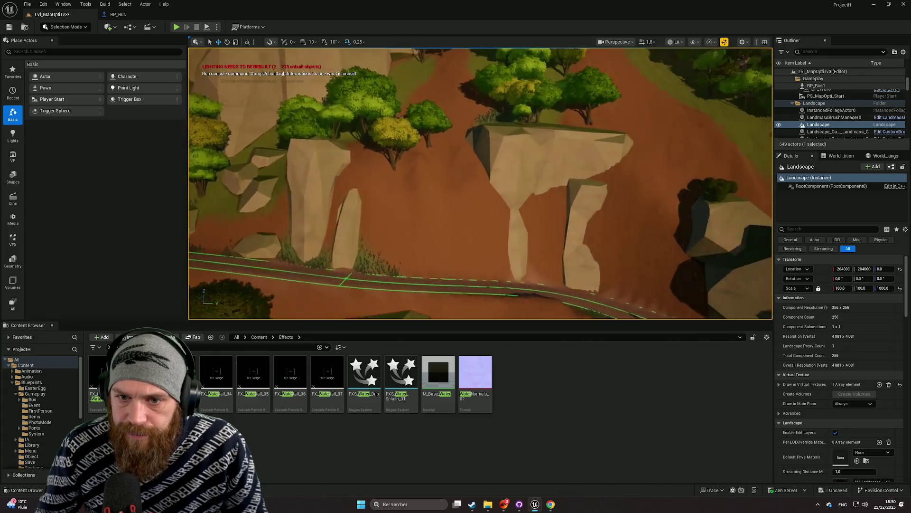
pyautogui.press('s')
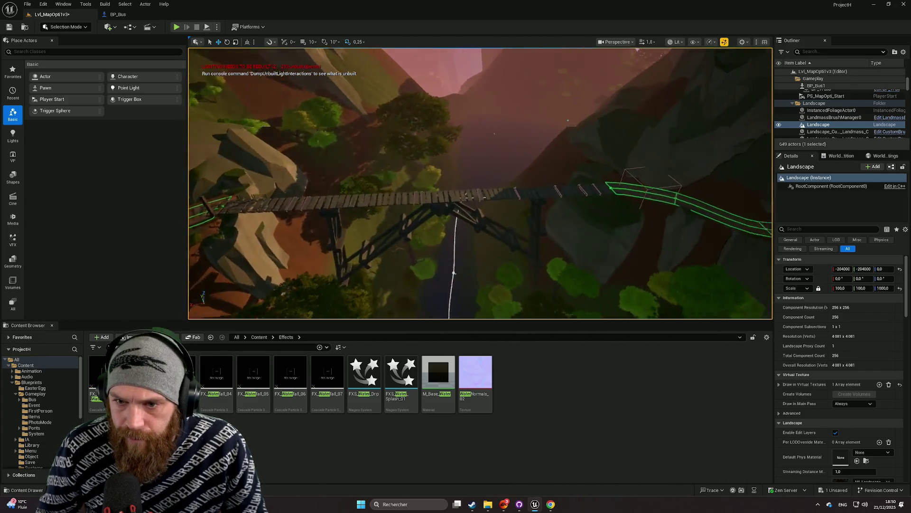
pyautogui.press('s')
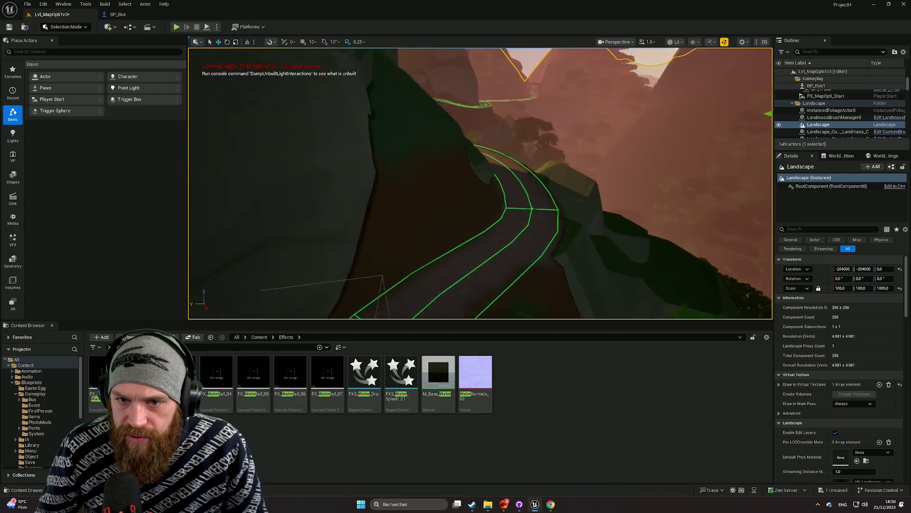
pyautogui.write('ter')
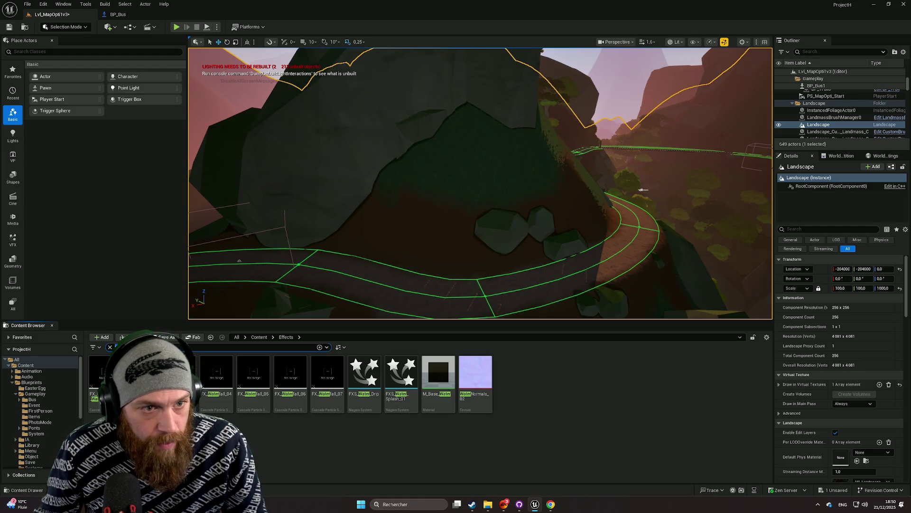
pyautogui.write('tree')
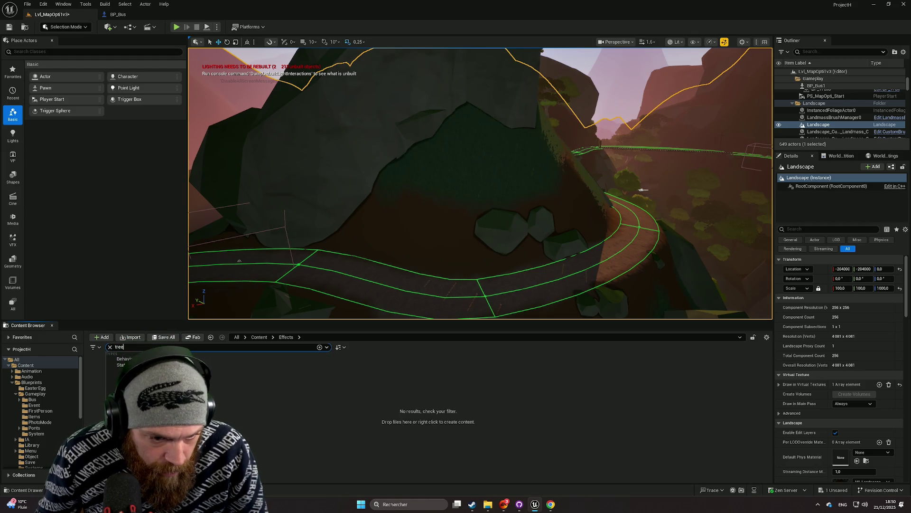
# Step: Open the Meshes folder in the Content Browser to list the tree assets
pyautogui.scroll(-1, 41, 419)
pyautogui.scroll(-3, 40, 419)
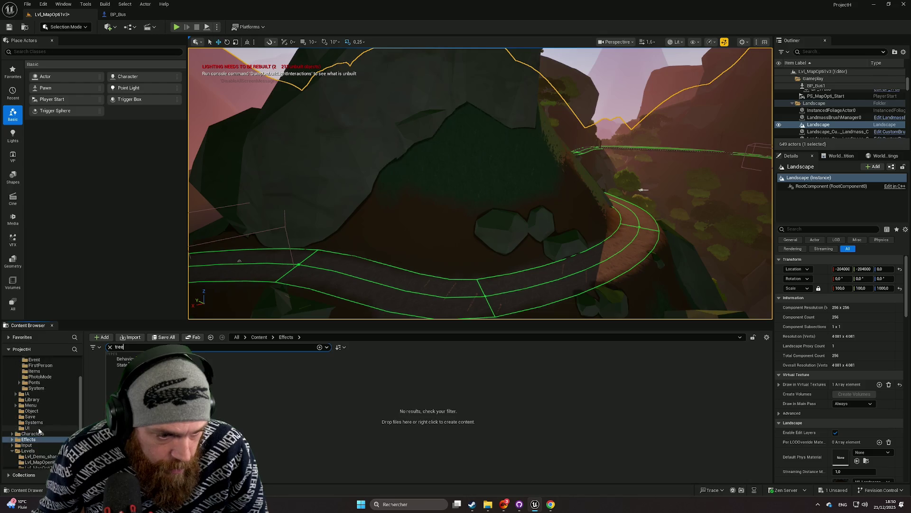
pyautogui.scroll(-3, 38, 427)
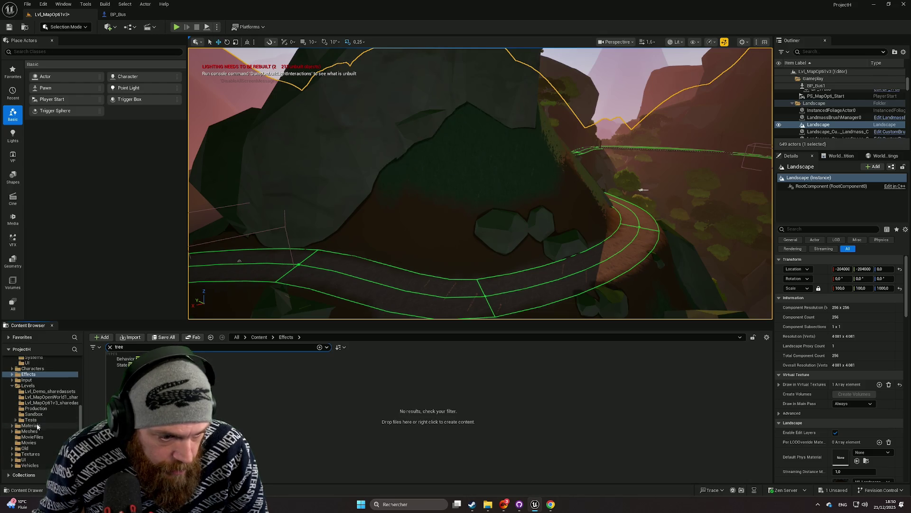
pyautogui.click(57, 432)
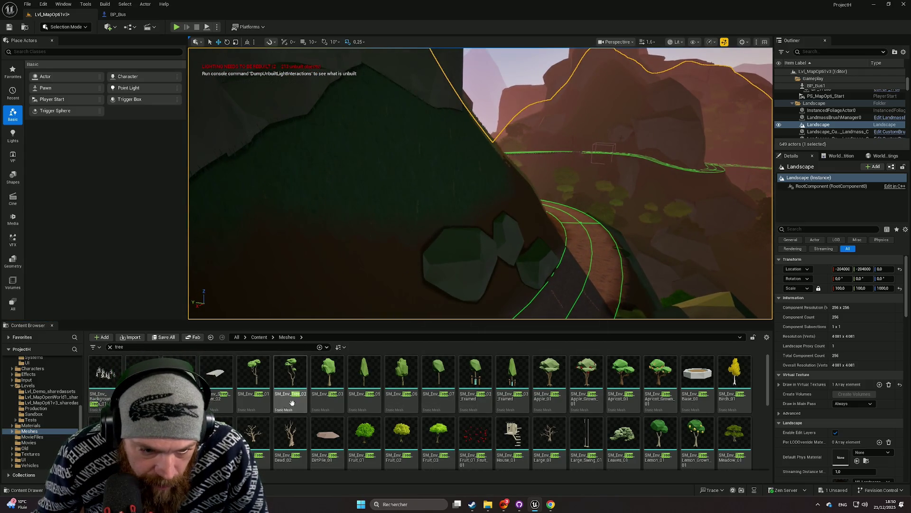
pyautogui.scroll(-1, 462, 416)
# Step: Replace the Fruit_03 tree with SM_Env_Tree_Meadow_3 scaled to 2.69 on the rocks
pyautogui.moveTo(439, 384)
pyautogui.mouseDown()
pyautogui.moveTo(456, 363)
pyautogui.moveTo(486, 226)
pyautogui.mouseUp()
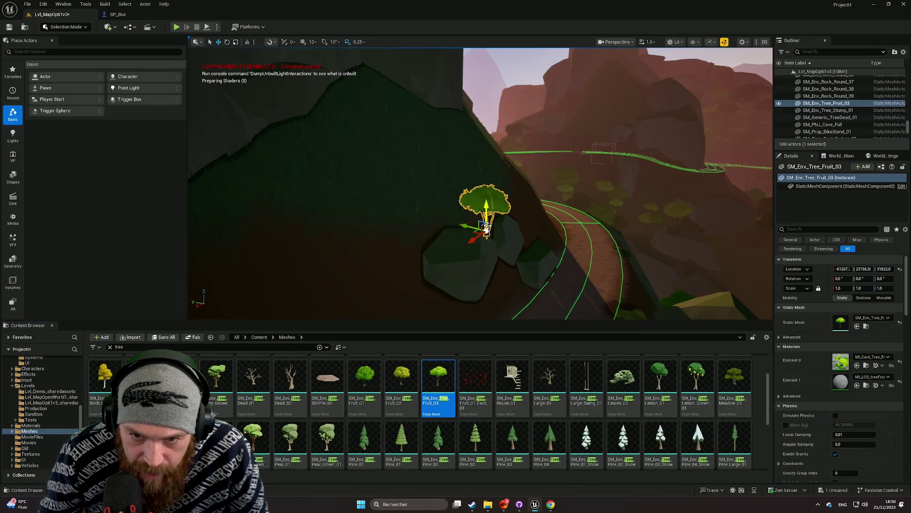
pyautogui.hotkey('ctrl', 'z')
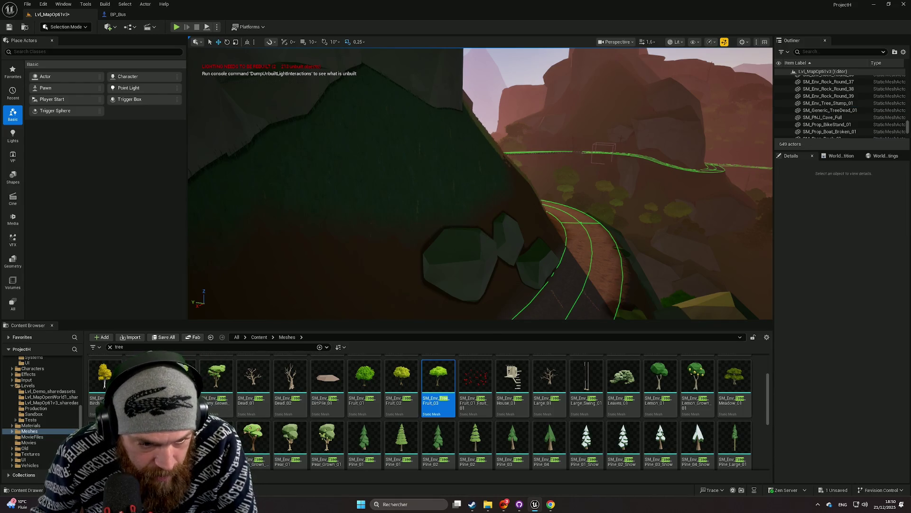
pyautogui.moveTo(480, 206); pyautogui.dragTo(485, 209)
pyautogui.press('f')
pyautogui.moveTo(837, 288); pyautogui.dragTo(695, 251)
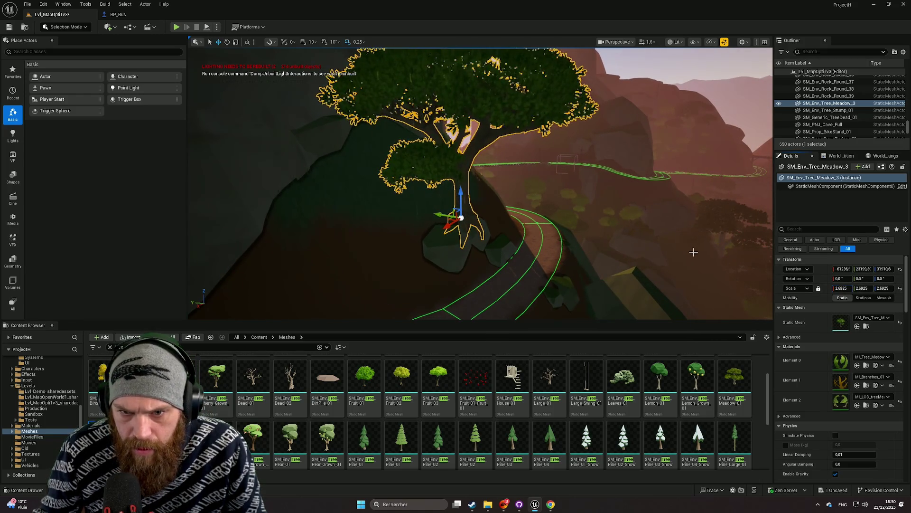
pyautogui.scroll(6, 665, 249)
pyautogui.moveTo(513, 203)
pyautogui.mouseDown()
pyautogui.moveTo(488, 190)
pyautogui.moveTo(491, 198)
pyautogui.moveTo(456, 199)
pyautogui.moveTo(541, 201)
pyautogui.moveTo(543, 188)
pyautogui.moveTo(563, 200)
pyautogui.moveTo(576, 183)
pyautogui.moveTo(536, 211)
pyautogui.mouseUp()
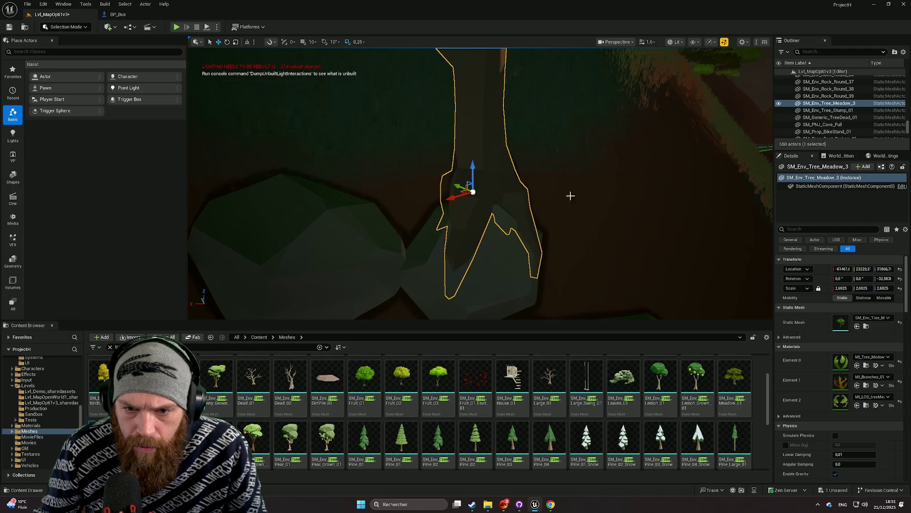
# Step: Fly back to review the meadow tree against the road and mountains
pyautogui.press('Left')
pyautogui.moveTo(481, 199); pyautogui.dragTo(465, 271)
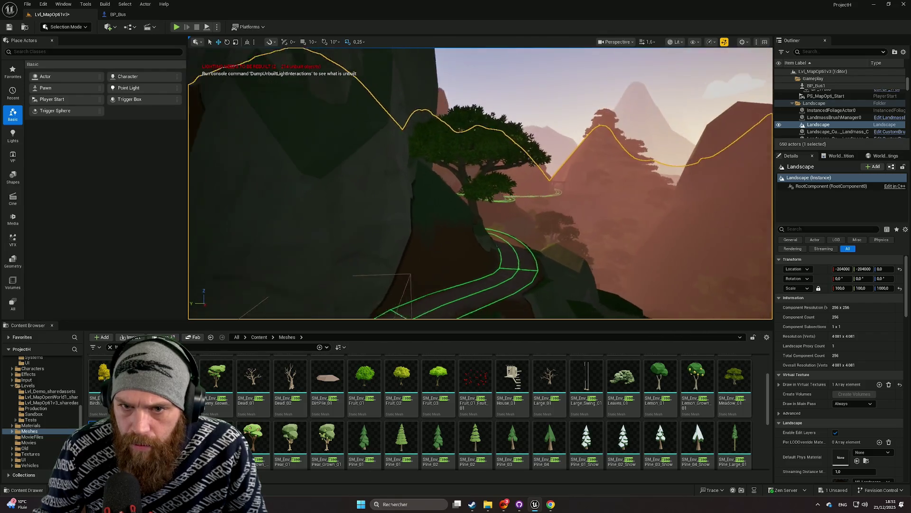
pyautogui.click(486, 184)
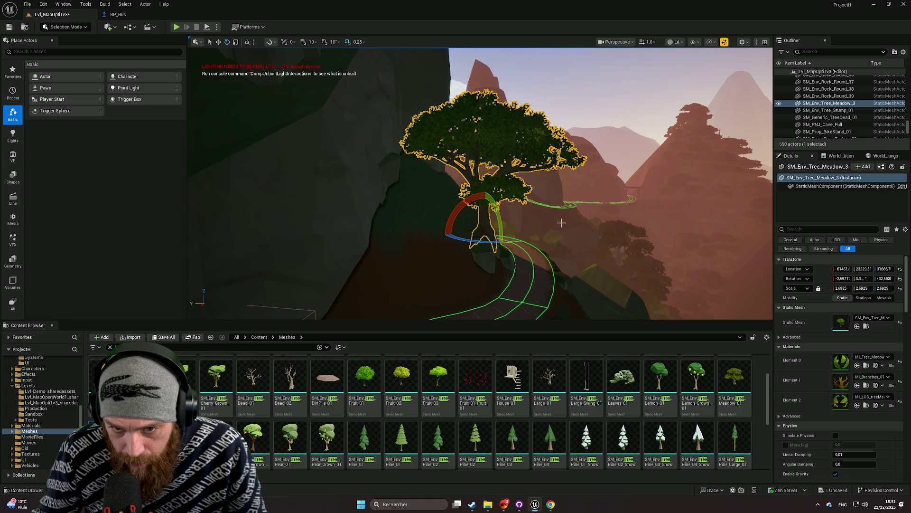
pyautogui.click(583, 209)
pyautogui.moveTo(583, 209)
pyautogui.mouseDown()
pyautogui.moveTo(570, 247)
pyautogui.moveTo(569, 209)
pyautogui.moveTo(570, 228)
pyautogui.mouseUp()
# Step: Drop an SM_Env_Tree_Leaves_01 bush onto the rocks below the tree
pyautogui.click(489, 209)
pyautogui.press('w')
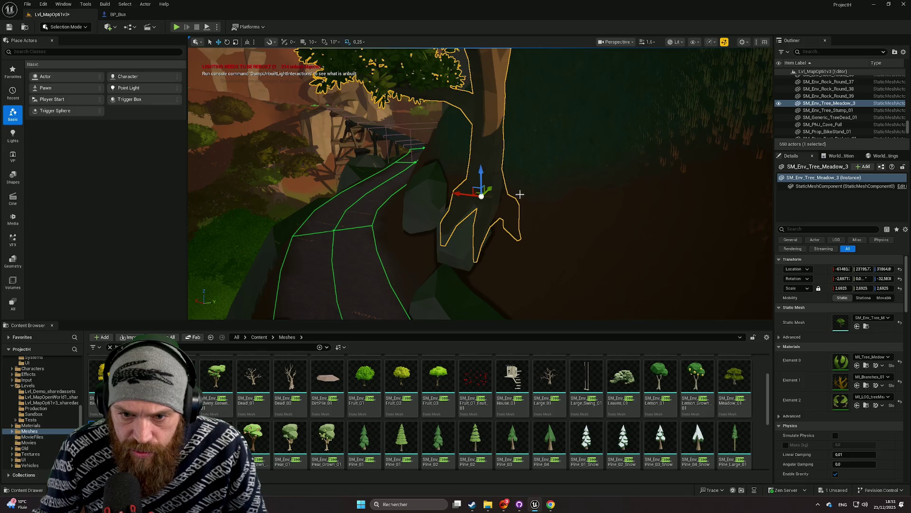
pyautogui.click(533, 197)
pyautogui.moveTo(533, 198)
pyautogui.mouseDown()
pyautogui.moveTo(654, 184)
pyautogui.moveTo(674, 211)
pyautogui.moveTo(658, 220)
pyautogui.mouseUp()
pyautogui.scroll(2, 669, 215)
pyautogui.moveTo(623, 379)
pyautogui.mouseDown()
pyautogui.moveTo(481, 185)
pyautogui.moveTo(420, 223)
pyautogui.moveTo(417, 292)
pyautogui.moveTo(443, 301)
pyautogui.moveTo(430, 269)
pyautogui.moveTo(322, 305)
pyautogui.moveTo(344, 299)
pyautogui.mouseUp()
# Step: Delete the leafy bush and the misplaced fruit tree, returning the level to 550 actors
pyautogui.press('f')
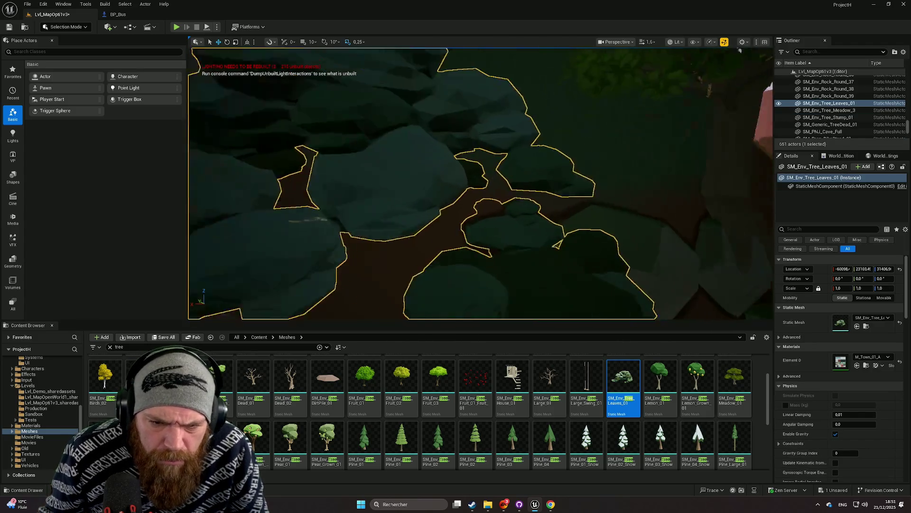
pyautogui.press('Delete')
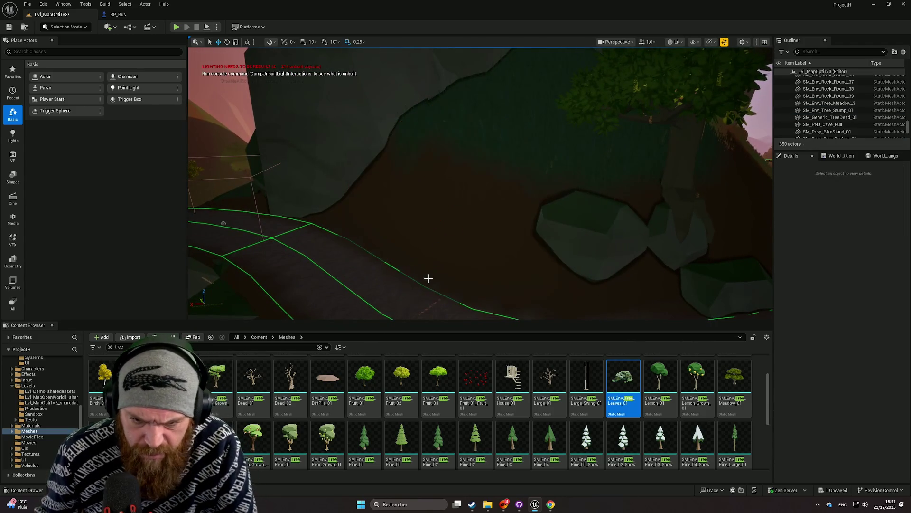
pyautogui.moveTo(480, 376)
pyautogui.mouseDown()
pyautogui.moveTo(553, 261)
pyautogui.moveTo(595, 230)
pyautogui.mouseUp()
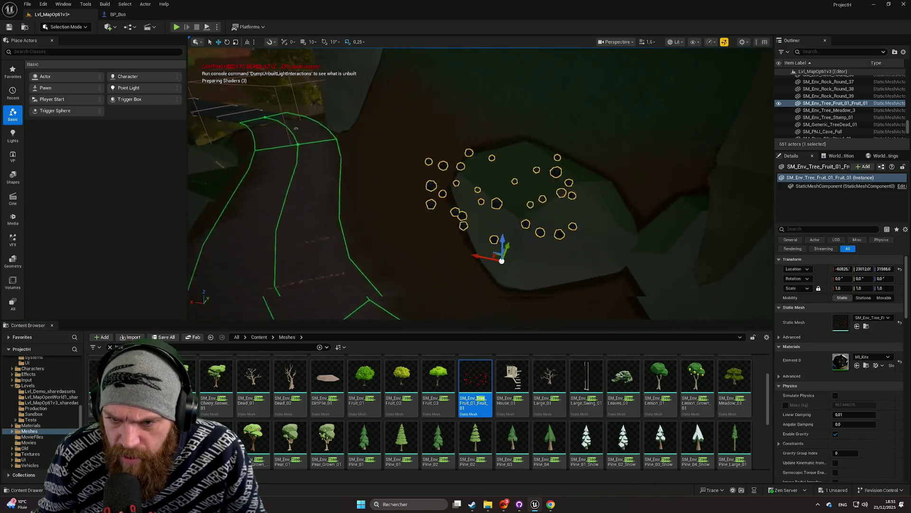
pyautogui.scroll(-10, 612, 261)
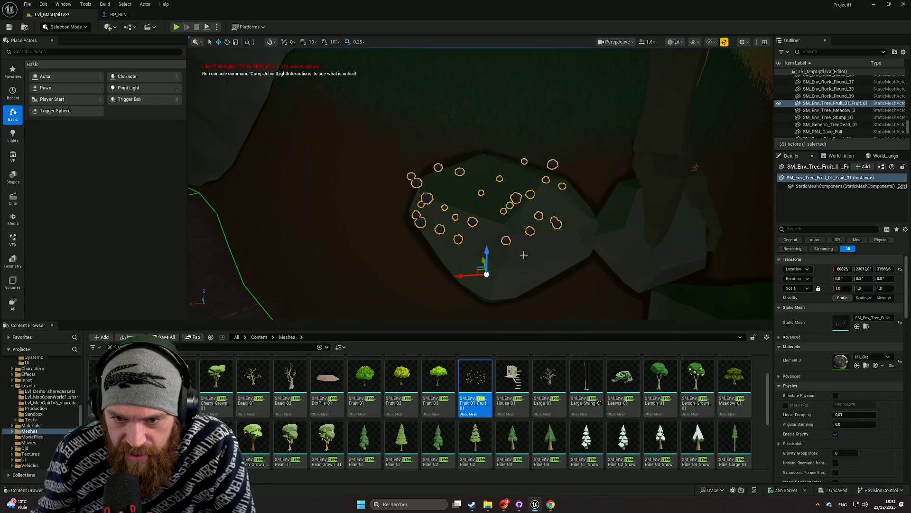
pyautogui.press('Delete')
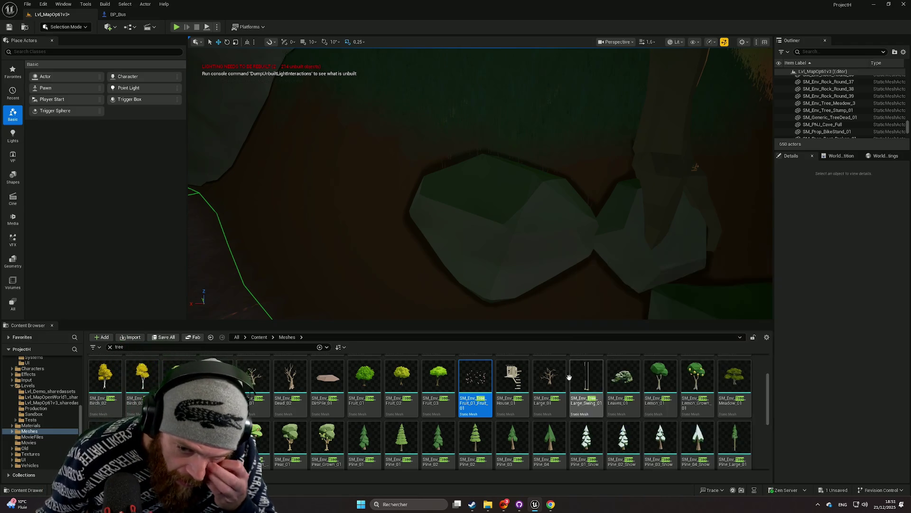
pyautogui.scroll(-3, 542, 380)
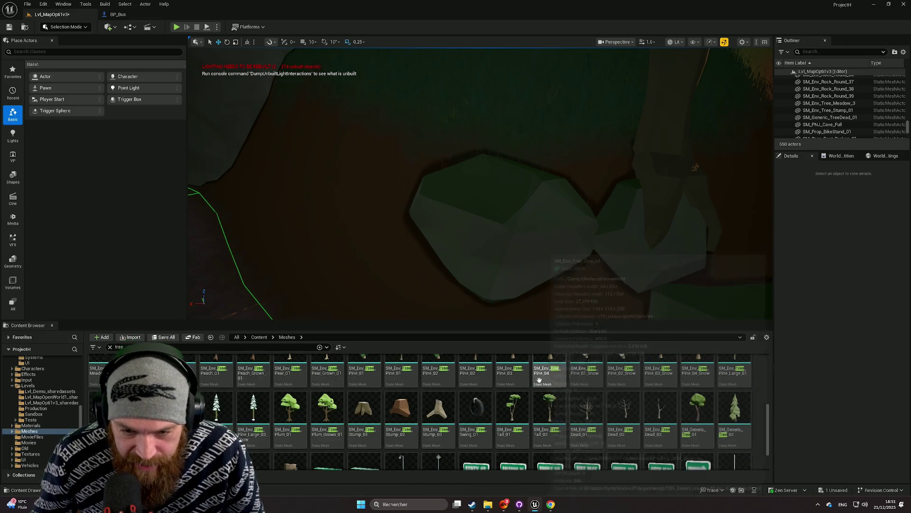
# Step: Place SM_Generic_TreeStump_01 by the rocks and scale it to about 3.77
pyautogui.moveTo(588, 311); pyautogui.dragTo(582, 314)
pyautogui.scroll(-2, 475, 418)
pyautogui.moveTo(290, 427); pyautogui.dragTo(531, 182)
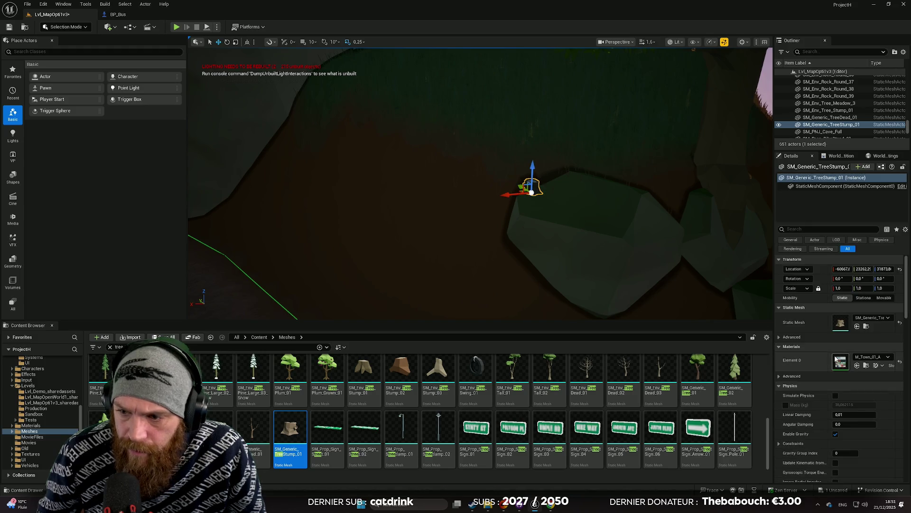
pyautogui.moveTo(841, 289); pyautogui.dragTo(862, 289)
pyautogui.moveTo(581, 225); pyautogui.dragTo(581, 226)
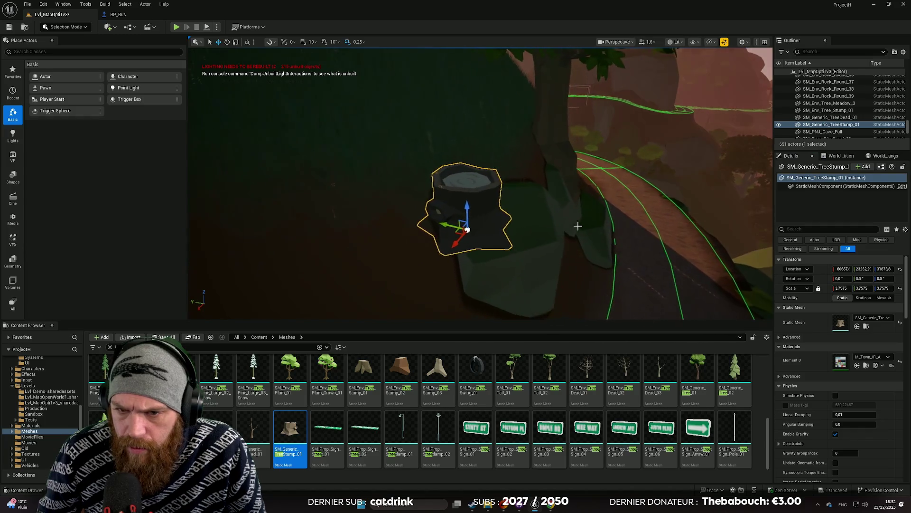
# Step: Tilt the stump about 15°, make it taller, and move it down to the road edge
pyautogui.press('e')
pyautogui.moveTo(475, 199)
pyautogui.mouseDown()
pyautogui.moveTo(479, 223)
pyautogui.moveTo(425, 222)
pyautogui.moveTo(441, 230)
pyautogui.moveTo(443, 215)
pyautogui.mouseUp()
pyautogui.press('w')
pyautogui.press('r')
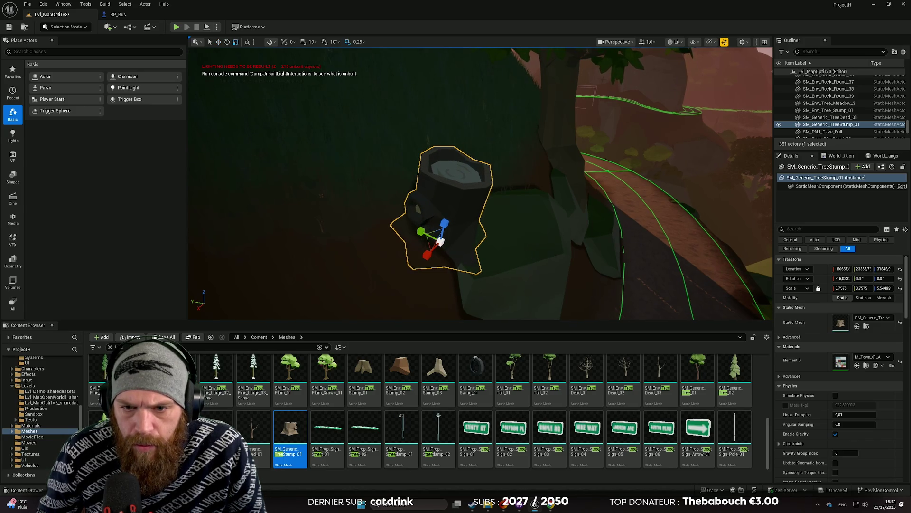
pyautogui.click(489, 238)
pyautogui.scroll(-2, 480, 184)
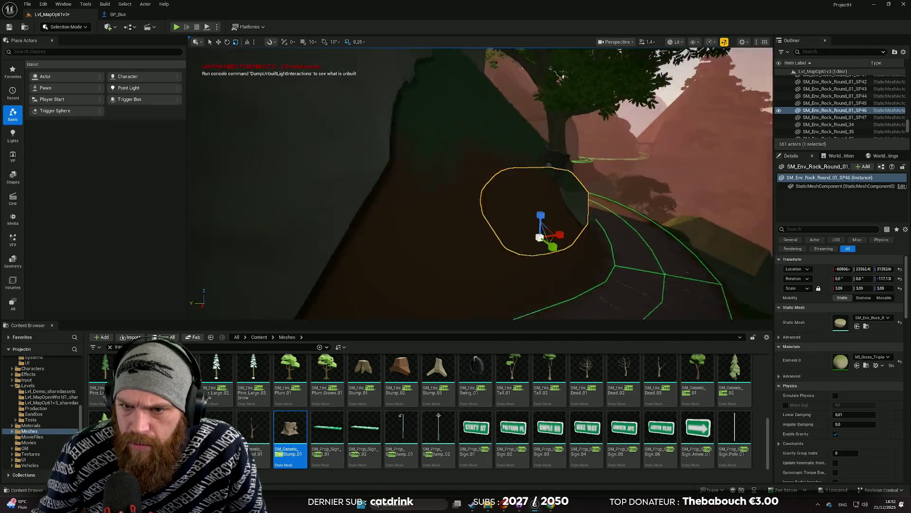
pyautogui.click(465, 146)
pyautogui.moveTo(465, 146)
pyautogui.mouseDown()
pyautogui.moveTo(446, 216)
pyautogui.moveTo(468, 224)
pyautogui.moveTo(493, 213)
pyautogui.mouseUp()
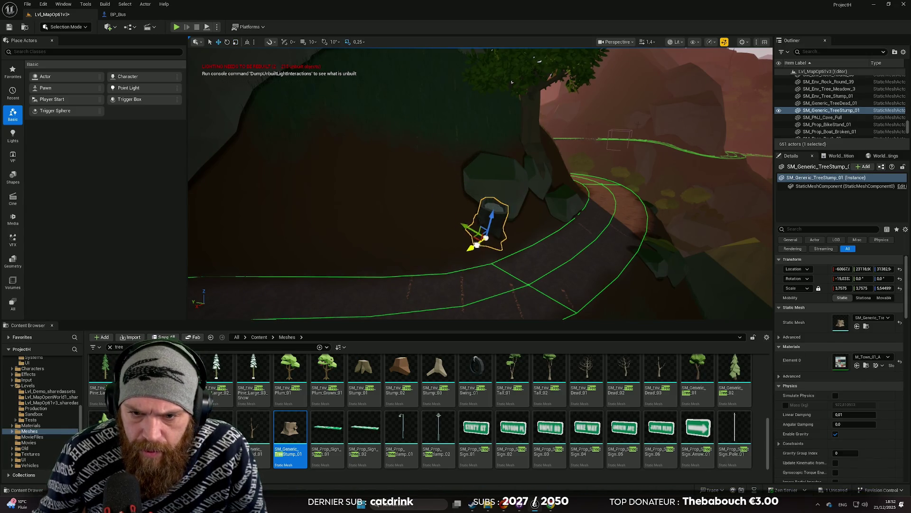
# Step: Raise the stump slightly and turn it about 119° around its vertical axis
pyautogui.moveTo(465, 272); pyautogui.dragTo(489, 279)
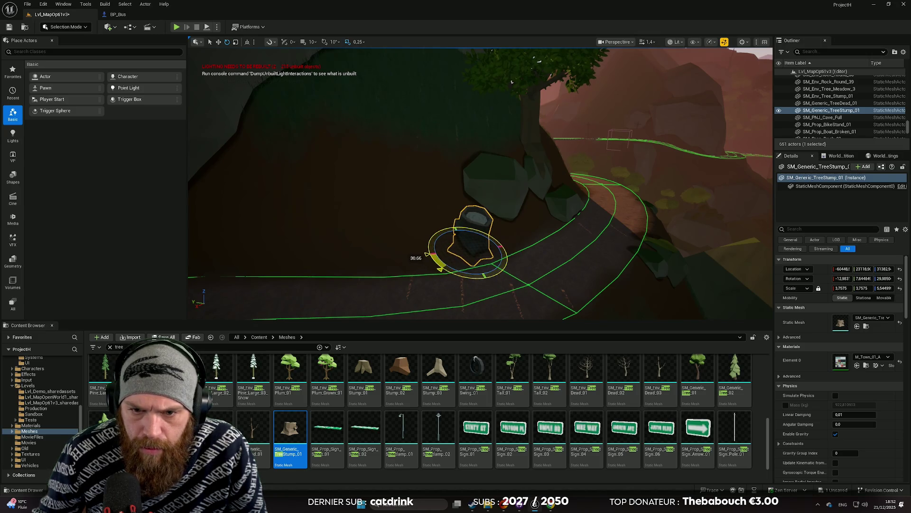
pyautogui.moveTo(480, 275); pyautogui.dragTo(446, 214)
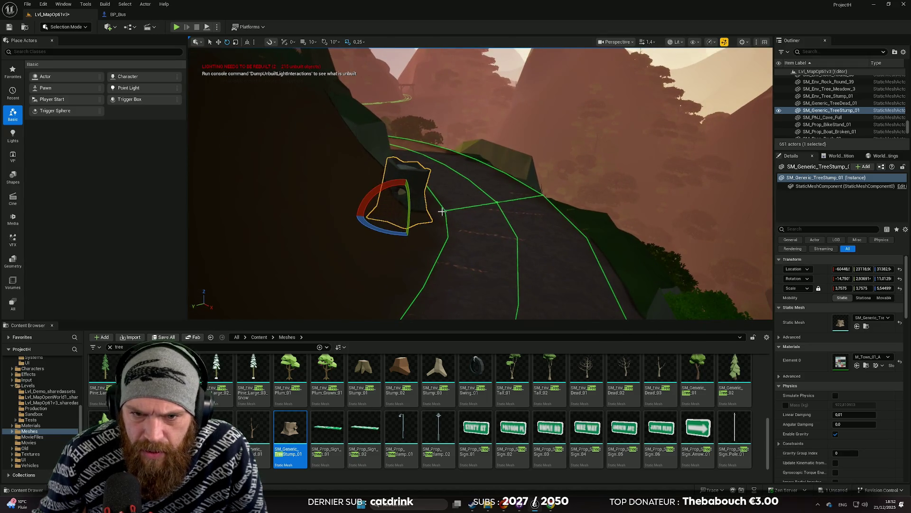
pyautogui.press('w')
pyautogui.moveTo(402, 195)
pyautogui.mouseDown()
pyautogui.moveTo(386, 209)
pyautogui.moveTo(493, 251)
pyautogui.mouseUp()
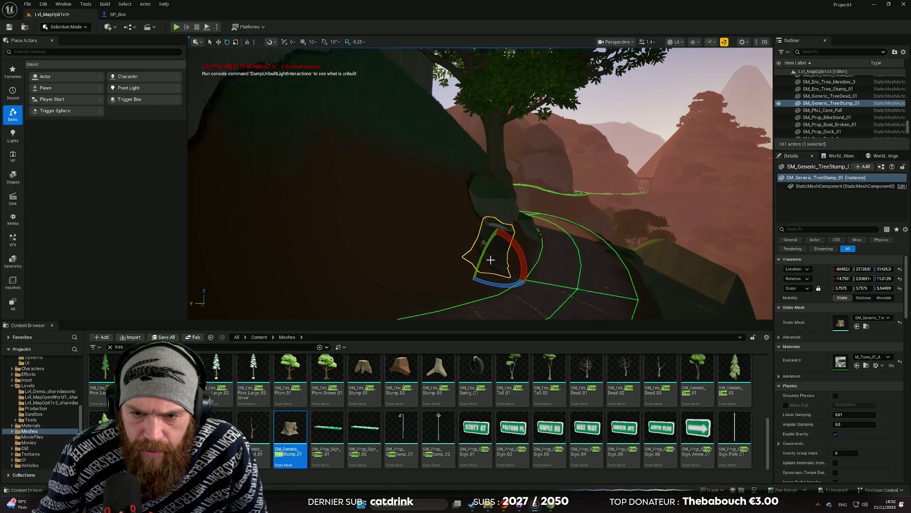
pyautogui.press('e')
pyautogui.moveTo(480, 284)
pyautogui.mouseDown()
pyautogui.moveTo(526, 275)
pyautogui.moveTo(546, 294)
pyautogui.moveTo(515, 309)
pyautogui.mouseUp()
# Step: Rotate the stump to face the path and deselect it
pyautogui.click(558, 287)
pyautogui.click(401, 227)
pyautogui.moveTo(418, 286)
pyautogui.mouseDown()
pyautogui.moveTo(430, 274)
pyautogui.moveTo(408, 271)
pyautogui.moveTo(399, 235)
pyautogui.moveTo(368, 235)
pyautogui.moveTo(508, 252)
pyautogui.mouseUp()
pyautogui.click(418, 285)
pyautogui.scroll(2, 382, 235)
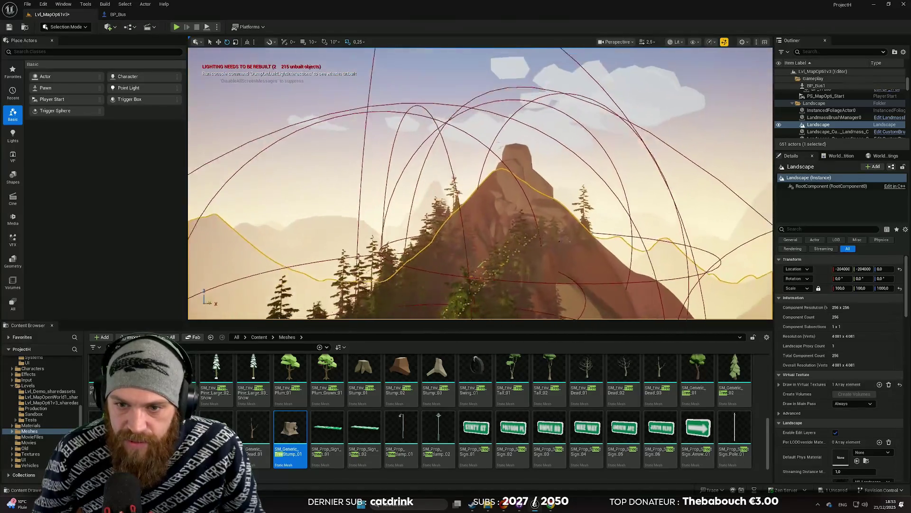
# Step: Fly along the winding road past the rock, car, cabin and forest, closing in on the road spline
pyautogui.press('w')
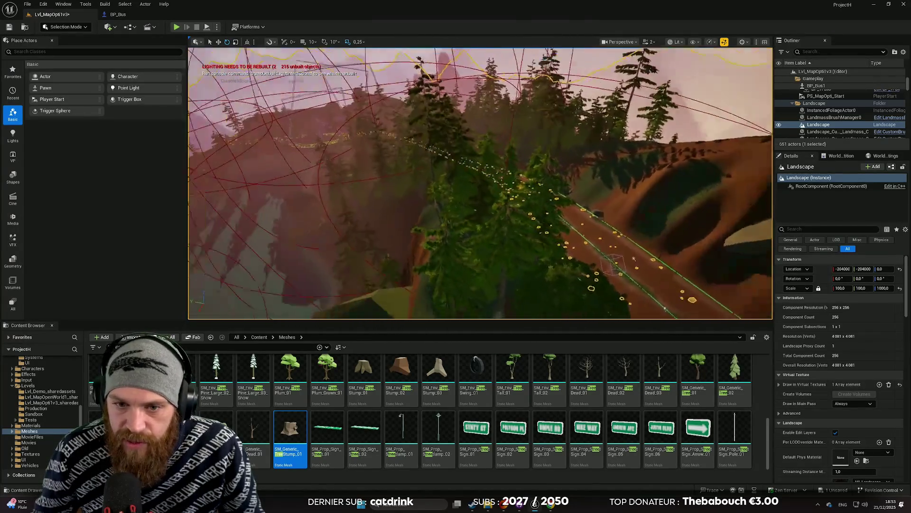
pyautogui.scroll(-2, 480, 183)
pyautogui.press('s')
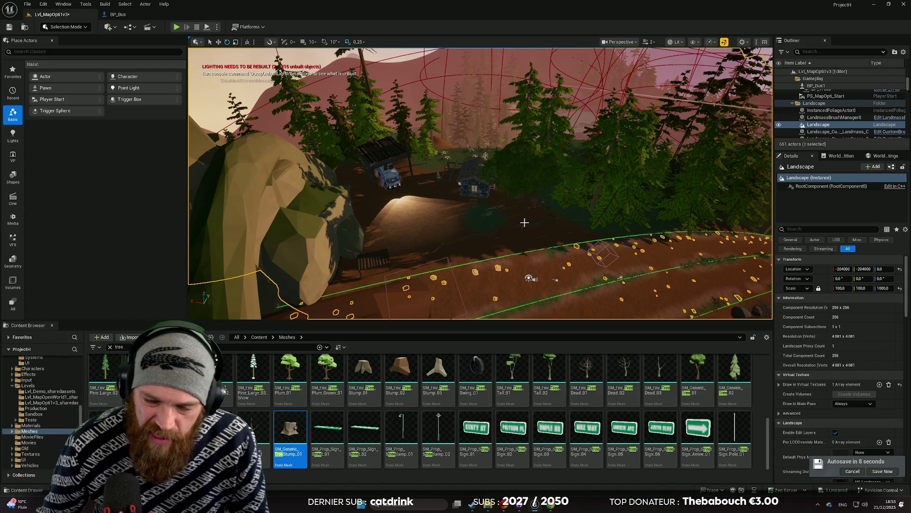
pyautogui.moveTo(521, 220)
pyautogui.mouseDown()
pyautogui.moveTo(546, 206)
pyautogui.moveTo(523, 190)
pyautogui.moveTo(536, 195)
pyautogui.moveTo(536, 223)
pyautogui.moveTo(527, 214)
pyautogui.mouseUp()
pyautogui.scroll(2, 522, 190)
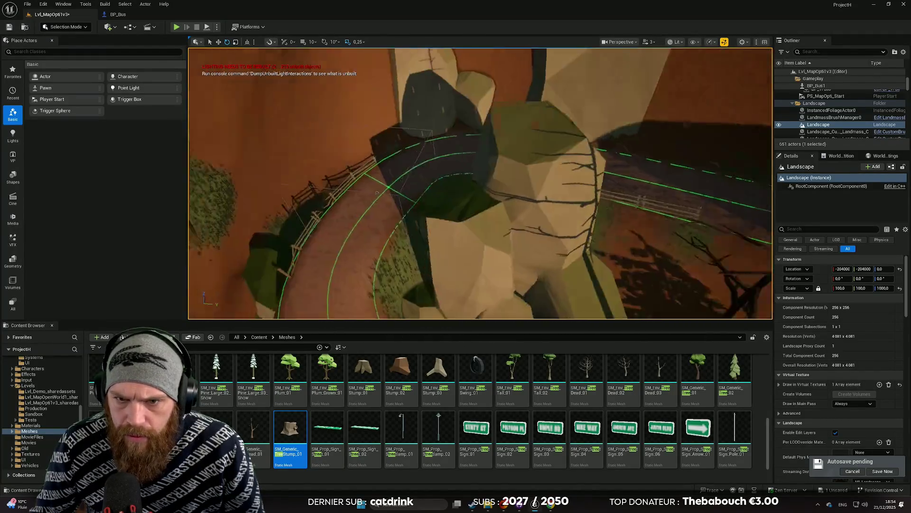
pyautogui.moveTo(481, 183); pyautogui.dragTo(480, 183)
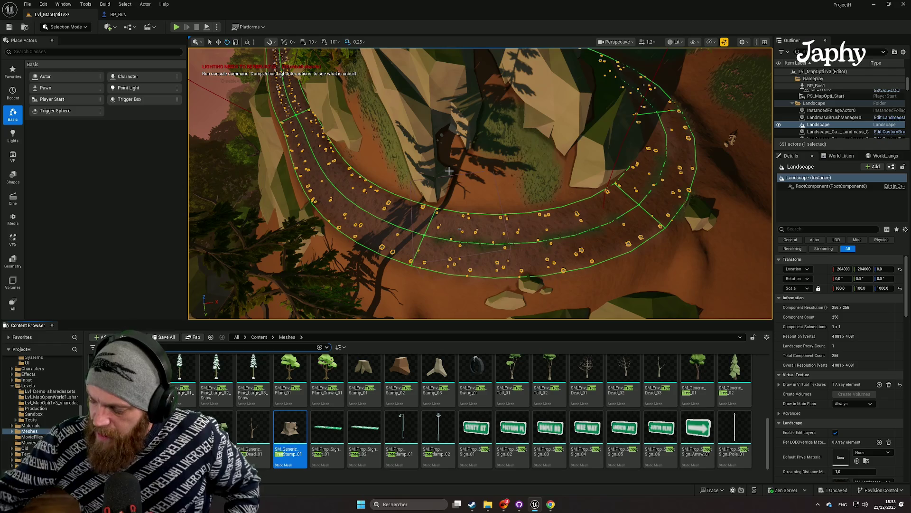
pyautogui.moveTo(440, 171)
pyautogui.mouseDown()
pyautogui.moveTo(454, 138)
pyautogui.moveTo(508, 254)
pyautogui.mouseUp()
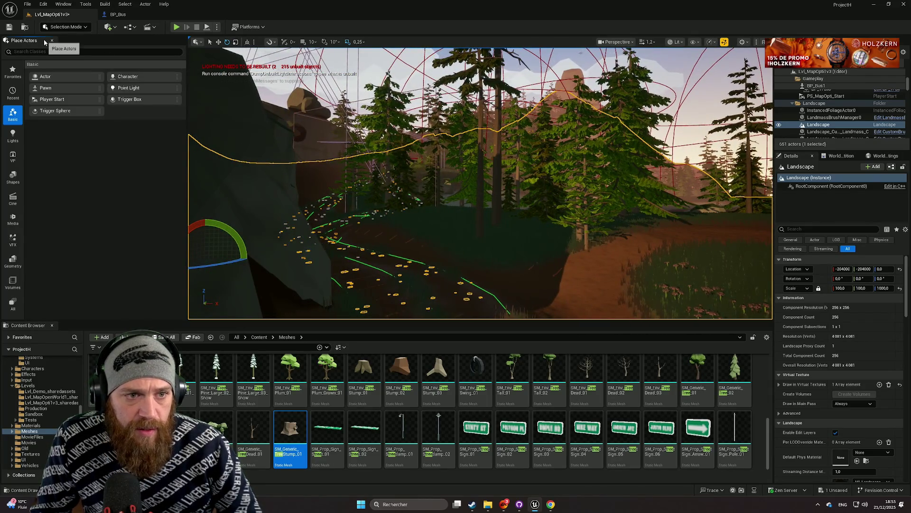
# Step: Pull back to a wide view of the rocky hill and select the mountain's grass patch
pyautogui.click(65, 27)
pyautogui.click(62, 41)
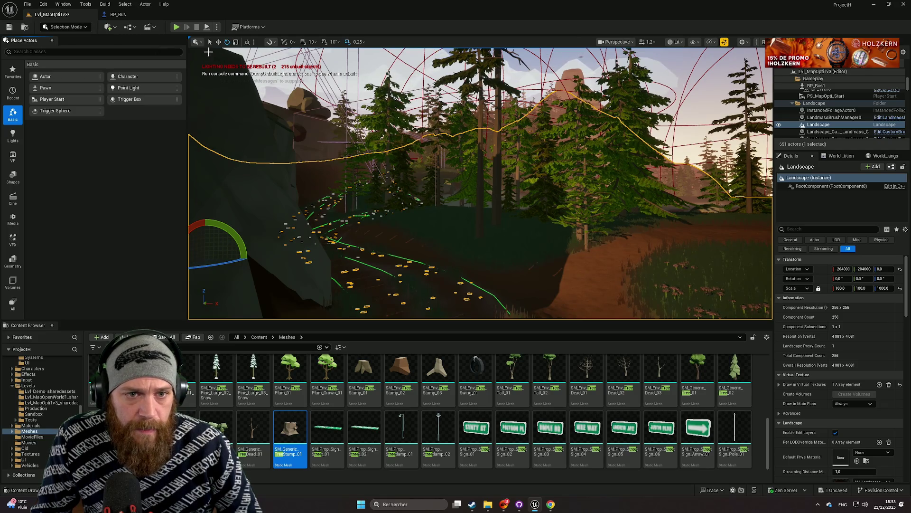
pyautogui.moveTo(359, 176)
pyautogui.mouseDown()
pyautogui.moveTo(361, 190)
pyautogui.moveTo(339, 206)
pyautogui.mouseUp()
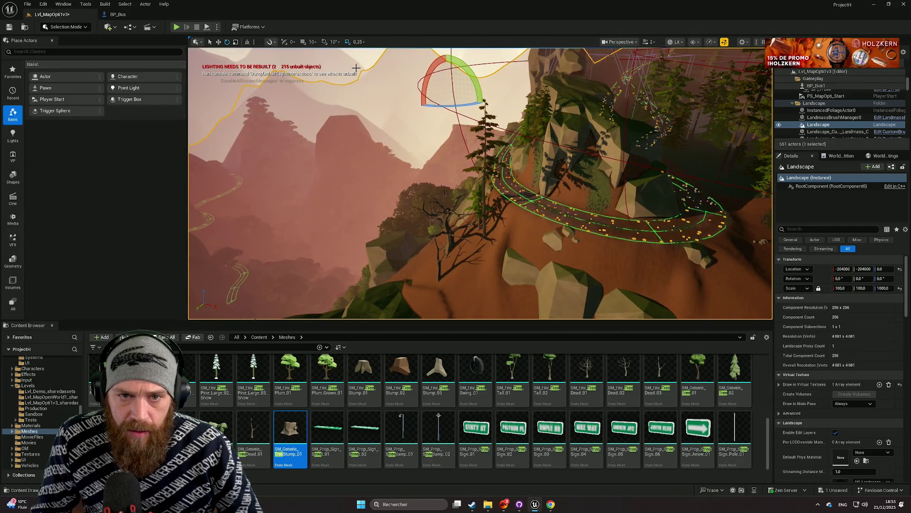
pyautogui.click(356, 68)
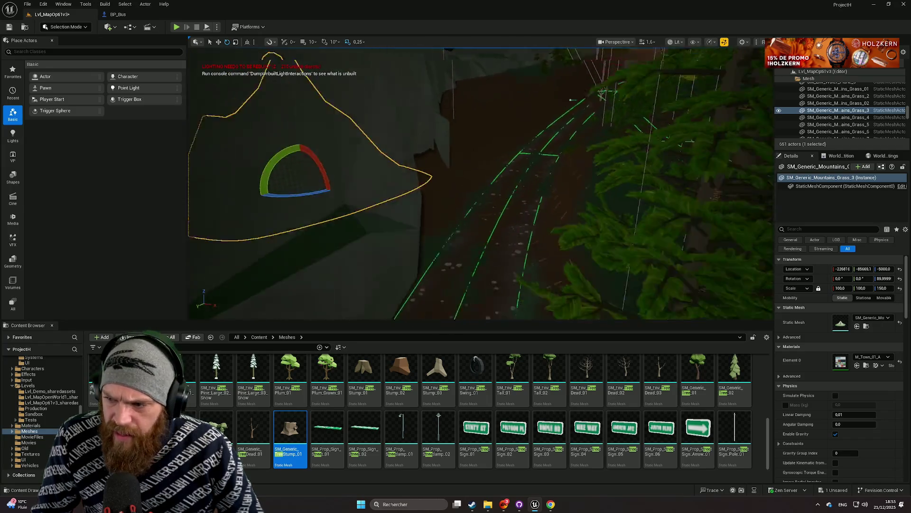
pyautogui.scroll(5, 325, 117)
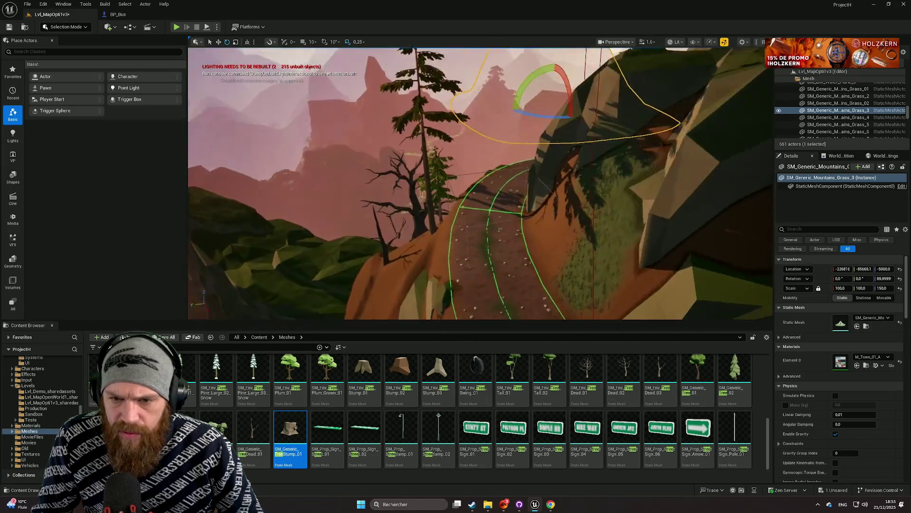
pyautogui.moveTo(359, 165)
pyautogui.mouseDown()
pyautogui.moveTo(359, 112)
pyautogui.moveTo(360, 178)
pyautogui.moveTo(396, 219)
pyautogui.mouseUp()
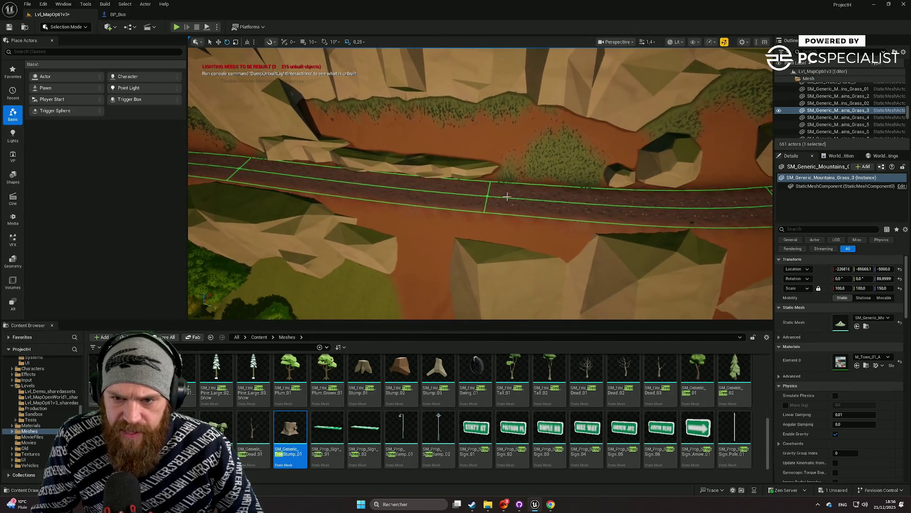
# Step: Select the landscape and switch the editor into Landscape mode
pyautogui.click(506, 203)
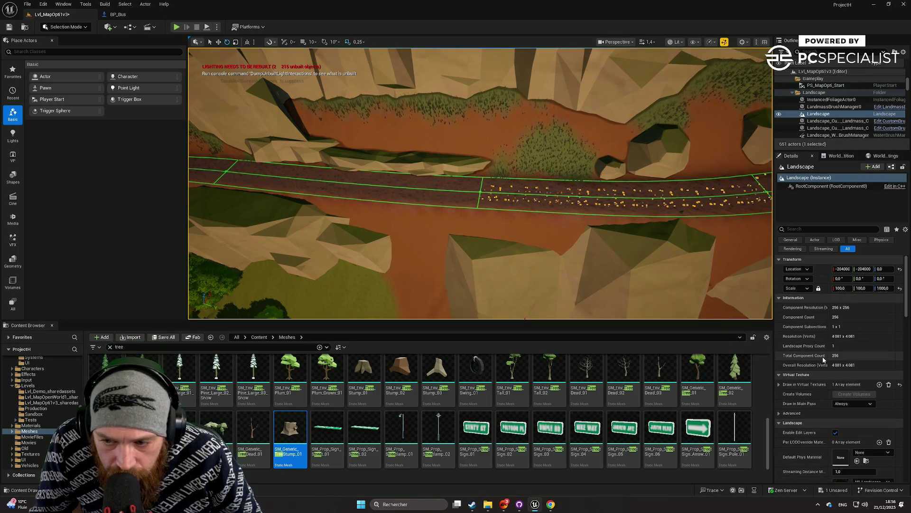
pyautogui.scroll(-2, 822, 354)
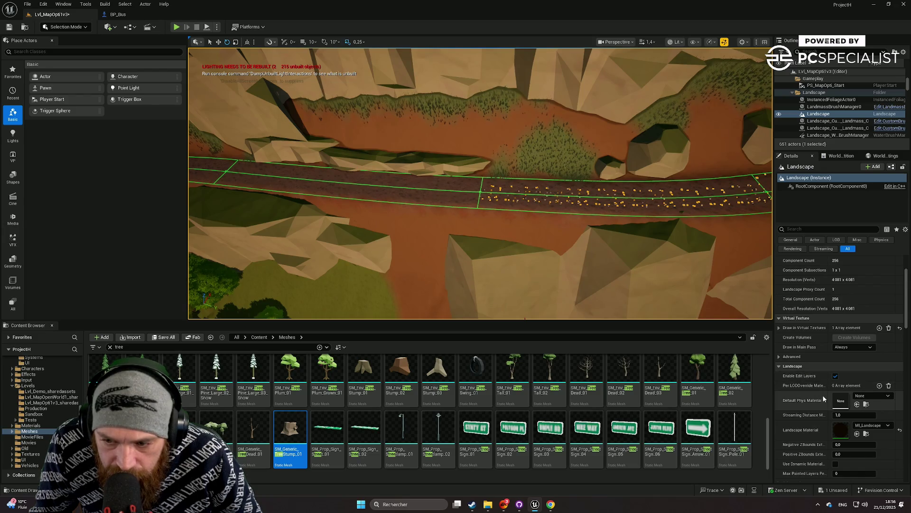
pyautogui.scroll(2, 480, 183)
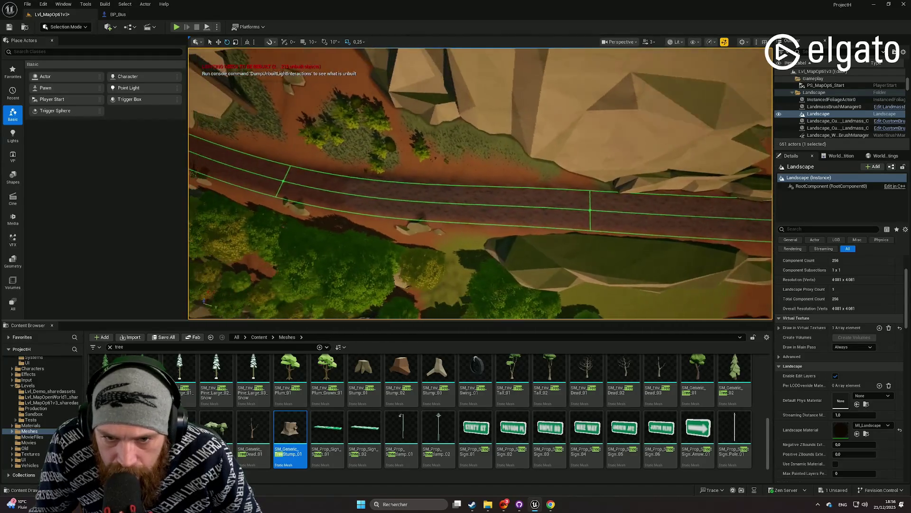
pyautogui.click(65, 26)
pyautogui.click(79, 46)
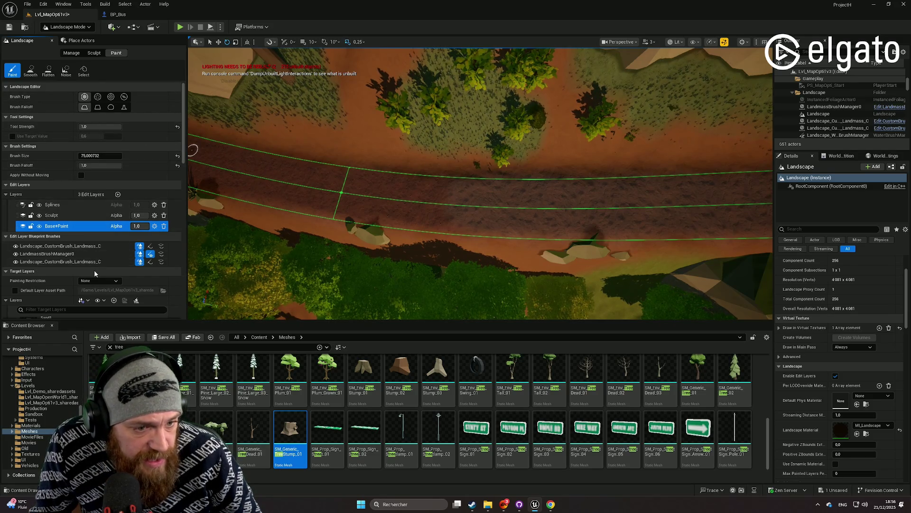
# Step: Paint a Mud1 stroke onto the road surface
pyautogui.scroll(-4, 94, 273)
pyautogui.scroll(5, 547, 209)
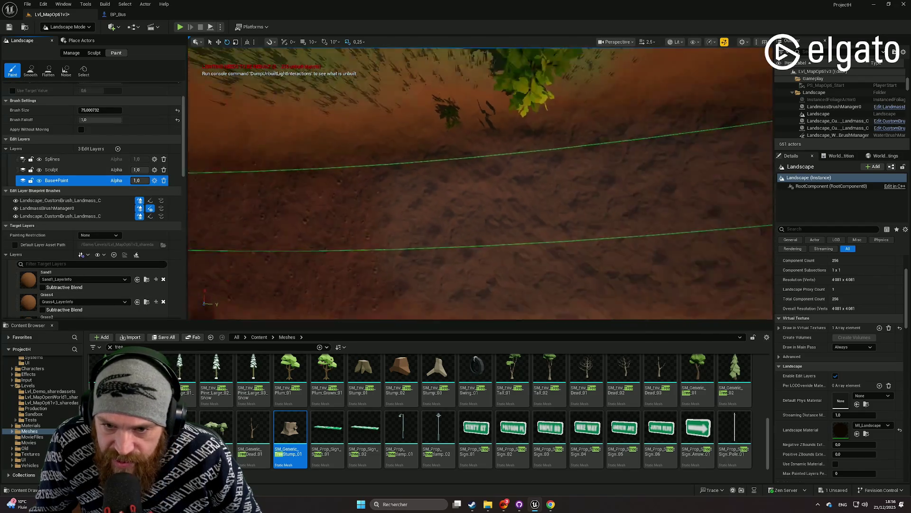
pyautogui.scroll(-4, 549, 209)
pyautogui.scroll(4, 548, 208)
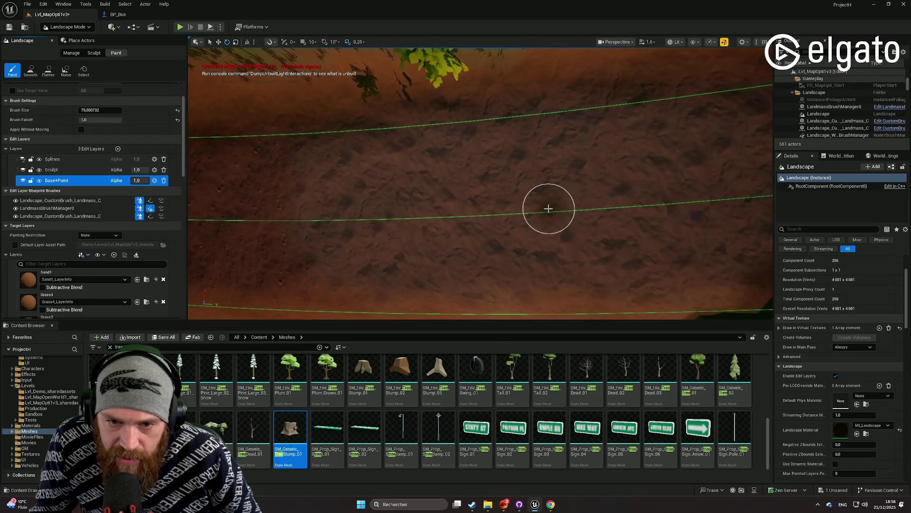
pyautogui.scroll(-4, 519, 201)
pyautogui.scroll(4, 519, 202)
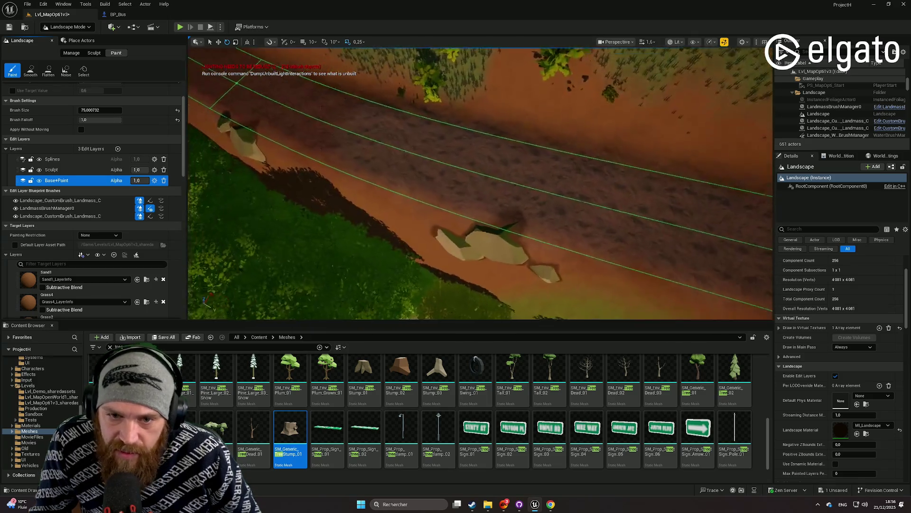
pyautogui.scroll(2, 519, 201)
pyautogui.scroll(-5, 98, 255)
pyautogui.click(91, 280)
pyautogui.scroll(-6, 87, 257)
pyautogui.scroll(-4, 78, 259)
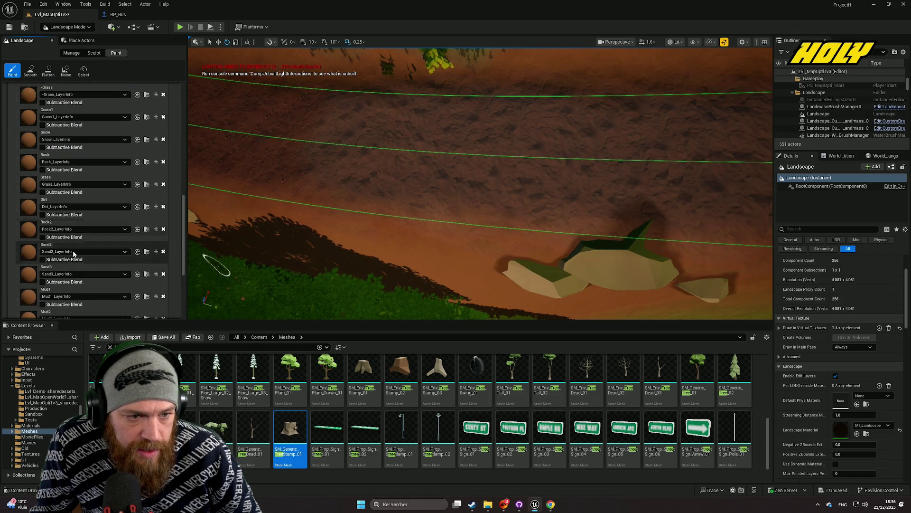
pyautogui.scroll(-2, 72, 252)
pyautogui.click(71, 246)
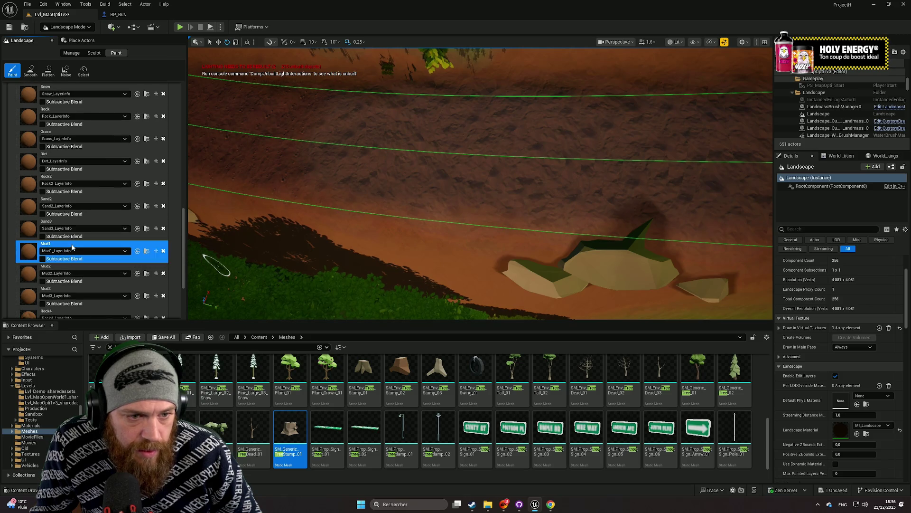
pyautogui.moveTo(479, 171); pyautogui.dragTo(442, 171)
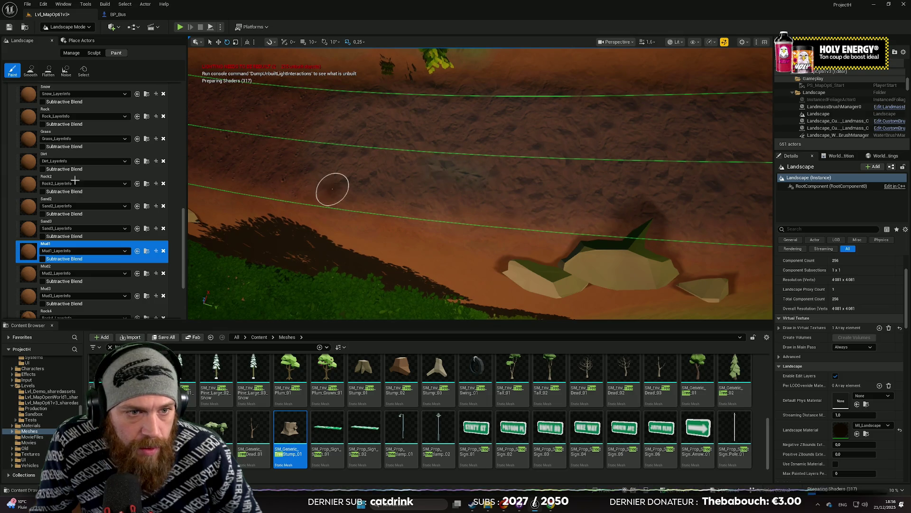
# Step: Enlarge the landscape paint brush to roughly double its size
pyautogui.scroll(10, 83, 184)
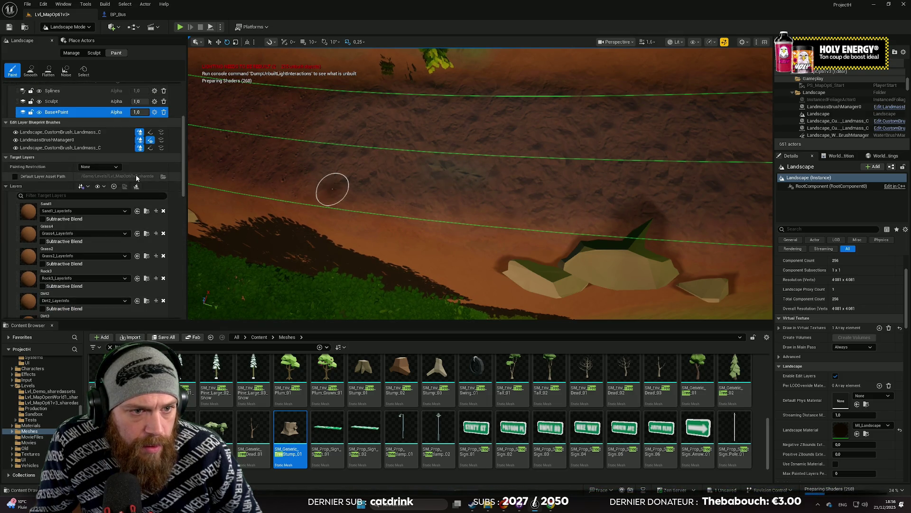
pyautogui.scroll(3, 136, 178)
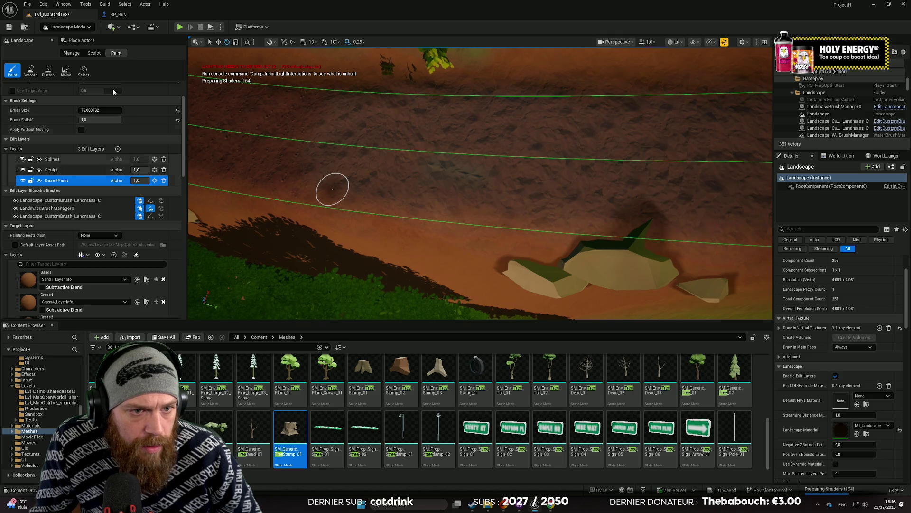
pyautogui.press(']')
pyautogui.press(']')
pyautogui.press(']')
# Step: Try the Mud1, Mud2 and Mud3 layers, then paint a dark Rock4 patch on the road
pyautogui.scroll(2, 104, 124)
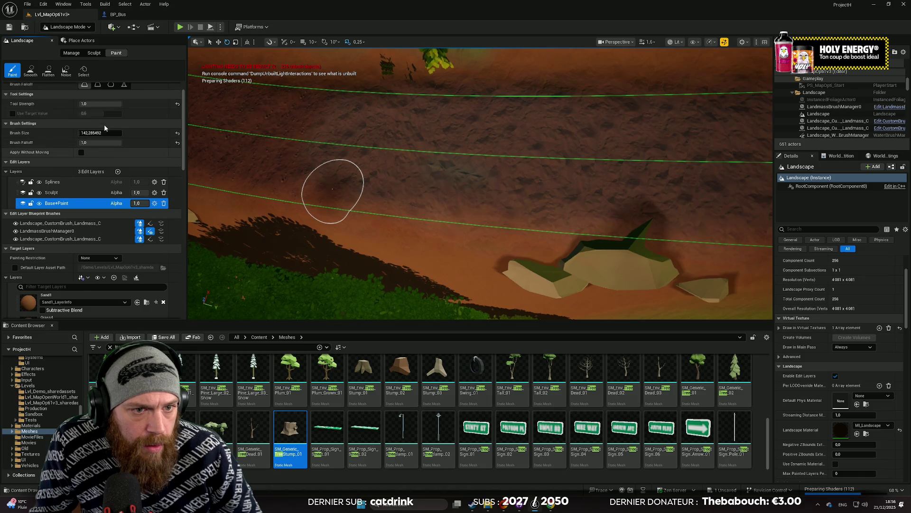
pyautogui.scroll(-5, 131, 158)
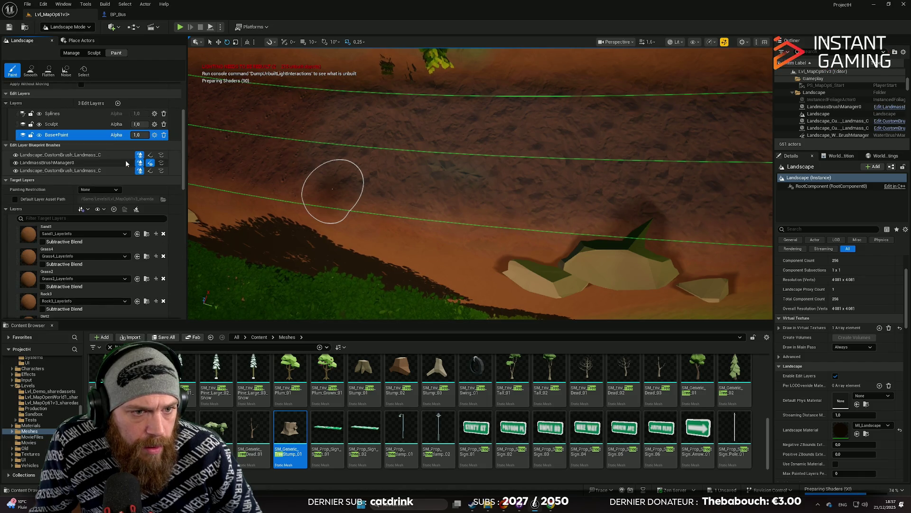
pyautogui.scroll(-3, 123, 161)
pyautogui.scroll(-5, 118, 175)
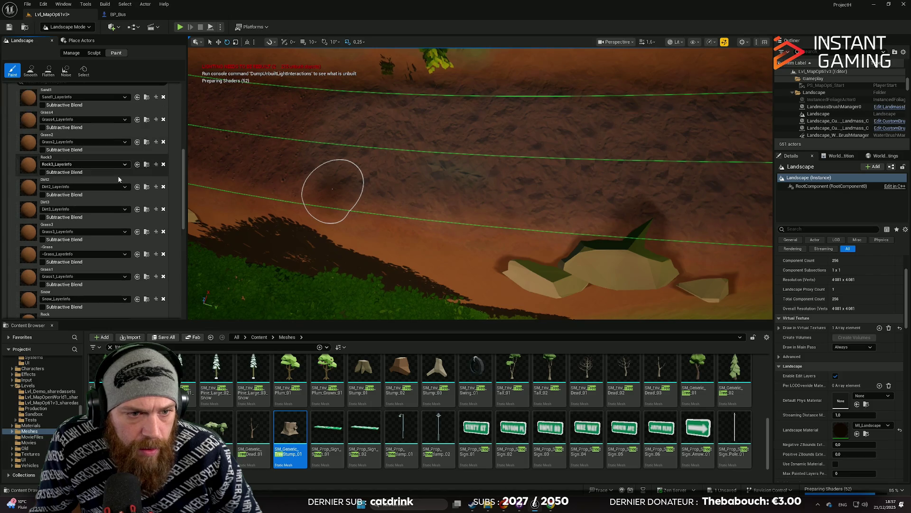
pyautogui.scroll(-3, 100, 186)
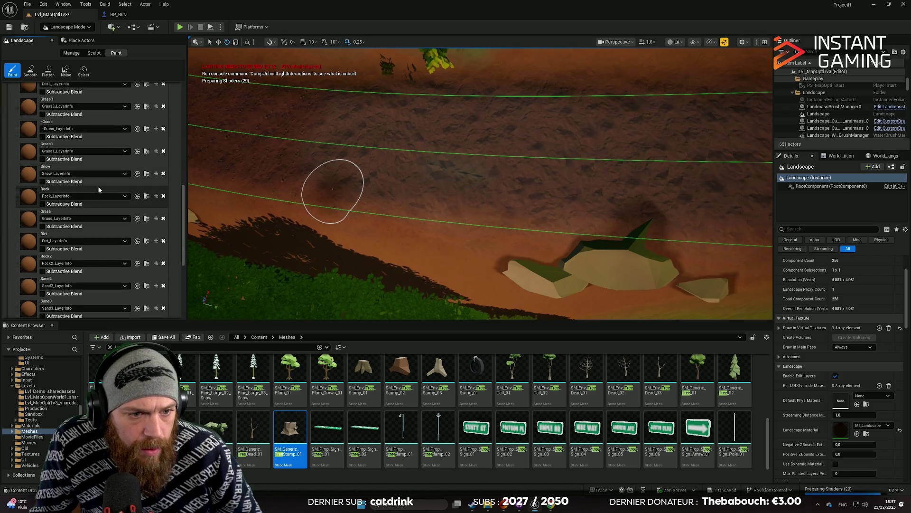
pyautogui.scroll(-3, 98, 186)
pyautogui.click(71, 261)
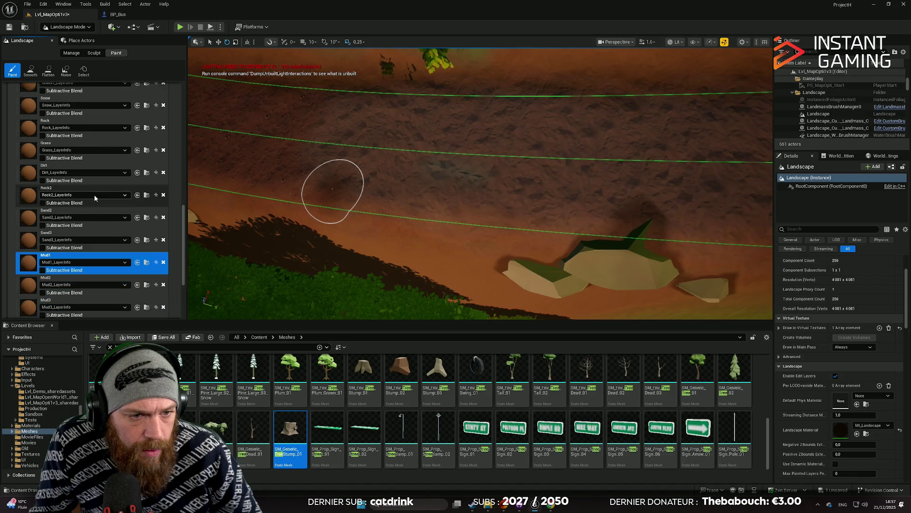
pyautogui.scroll(-2, 71, 237)
pyautogui.scroll(-1, 69, 217)
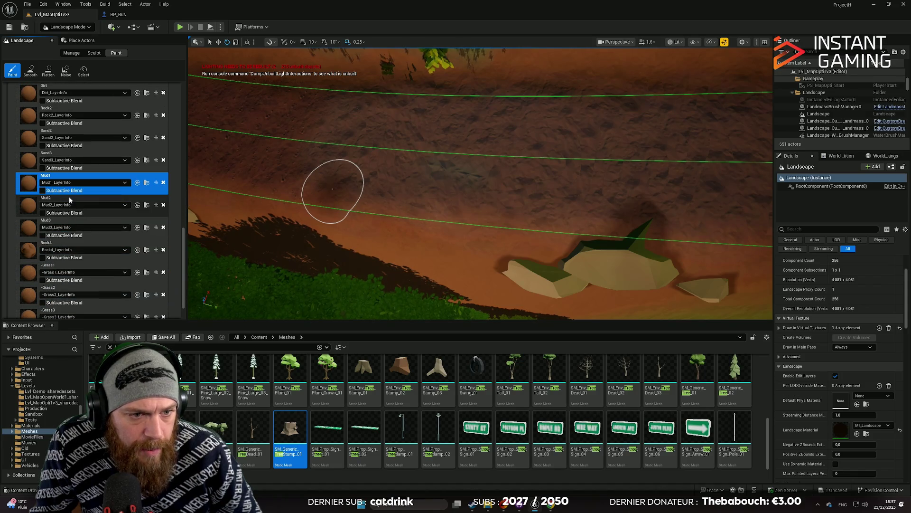
pyautogui.click(75, 199)
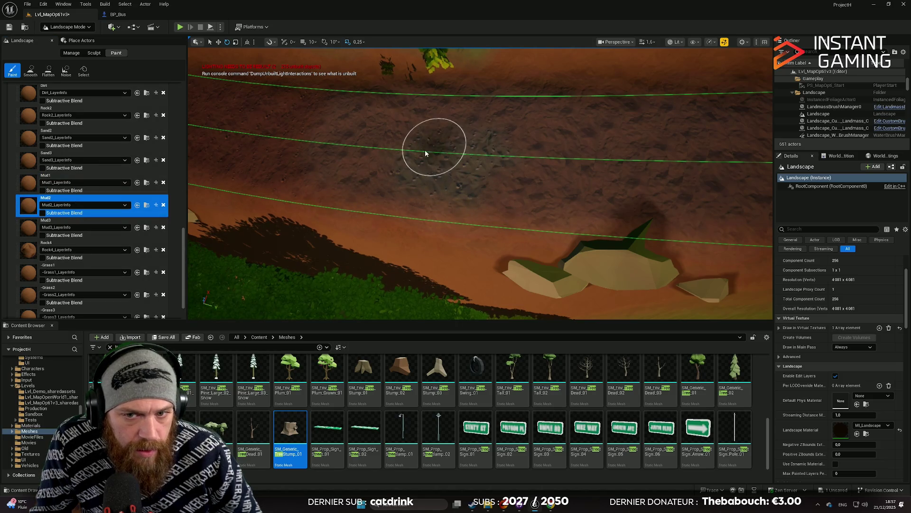
pyautogui.click(90, 222)
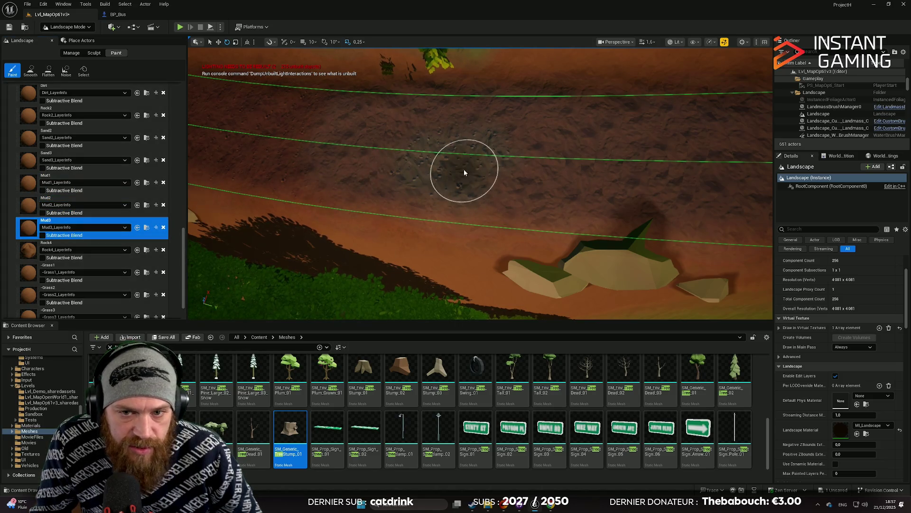
pyautogui.click(87, 243)
pyautogui.moveTo(447, 183); pyautogui.dragTo(472, 163)
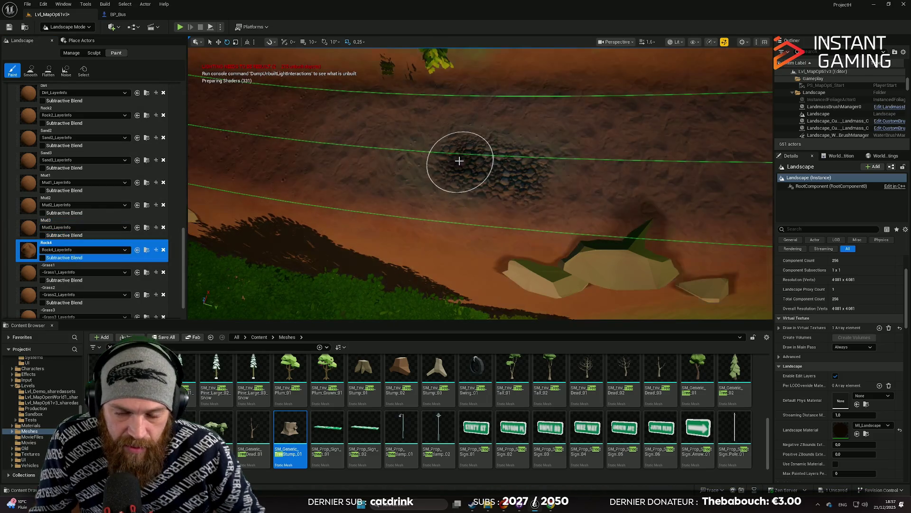
# Step: Switch the paint target layer to Dirt
pyautogui.scroll(-3, 112, 234)
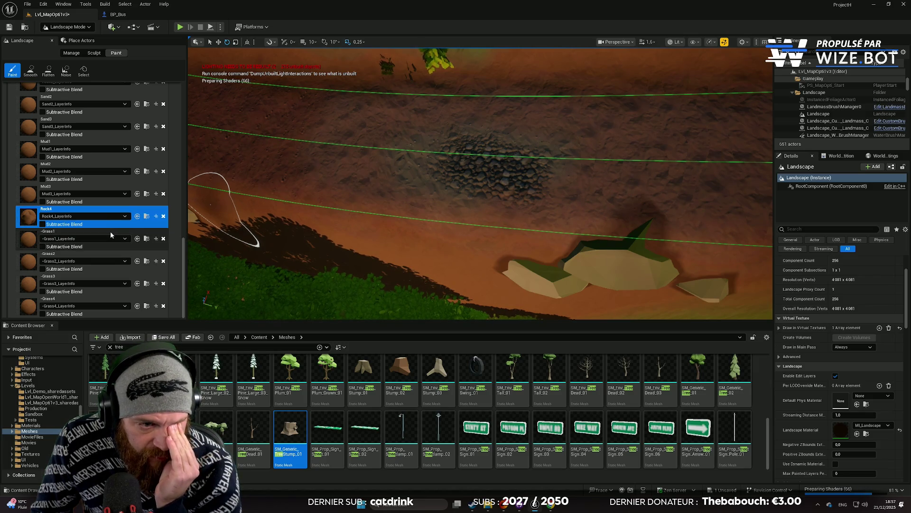
pyautogui.scroll(3, 117, 235)
pyautogui.scroll(3, 114, 232)
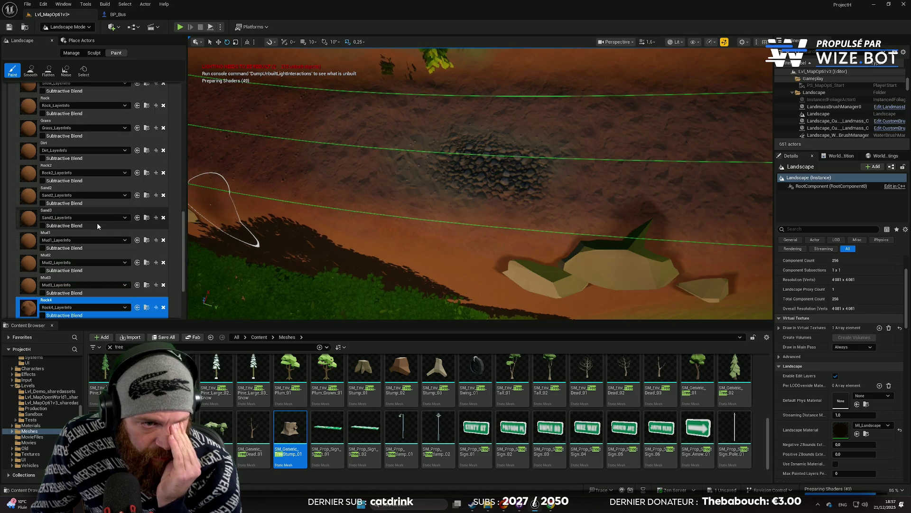
pyautogui.scroll(3, 110, 227)
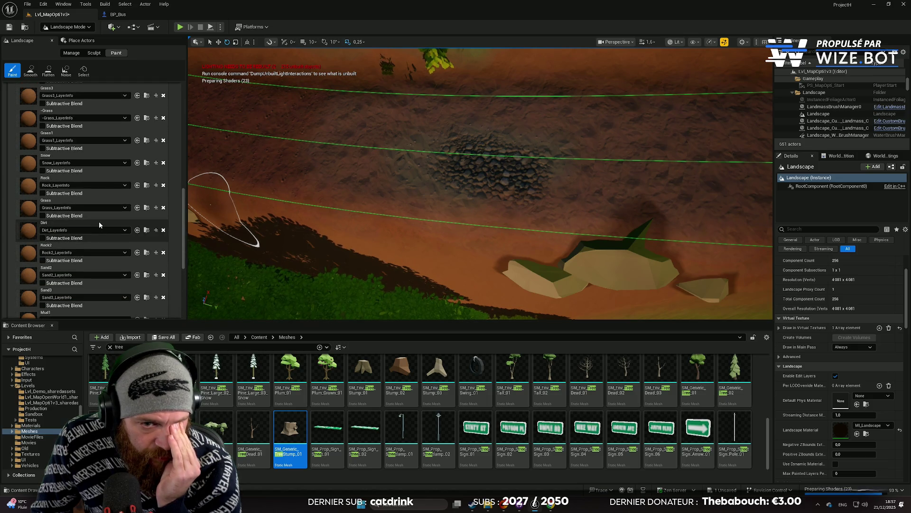
pyautogui.click(104, 222)
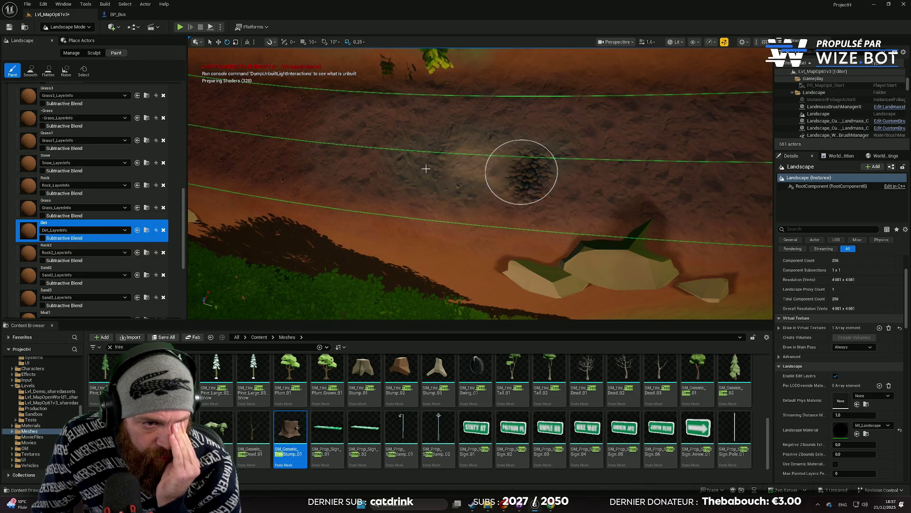
pyautogui.scroll(2, 127, 164)
pyautogui.scroll(3, 100, 144)
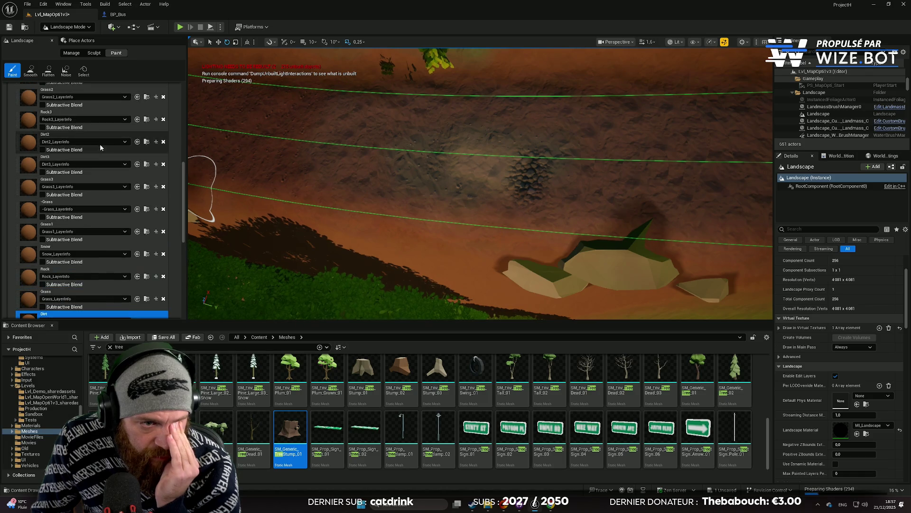
# Step: Paint Dirt2 over the dark rocky patch and swing the view down onto the road
pyautogui.click(92, 139)
pyautogui.moveTo(415, 164)
pyautogui.mouseDown()
pyautogui.moveTo(503, 155)
pyautogui.moveTo(546, 163)
pyautogui.moveTo(456, 139)
pyautogui.moveTo(506, 137)
pyautogui.moveTo(566, 146)
pyautogui.moveTo(553, 183)
pyautogui.mouseUp()
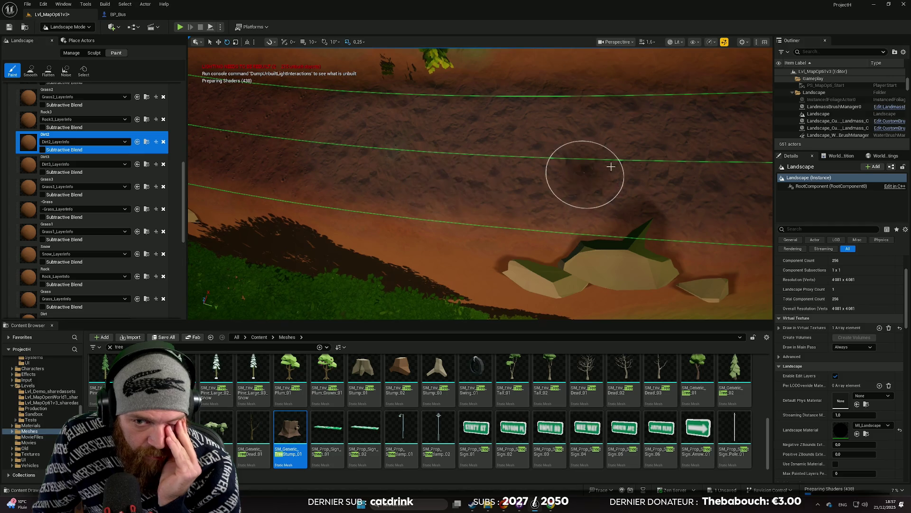
pyautogui.scroll(3, 474, 153)
pyautogui.moveTo(482, 148); pyautogui.dragTo(620, 163)
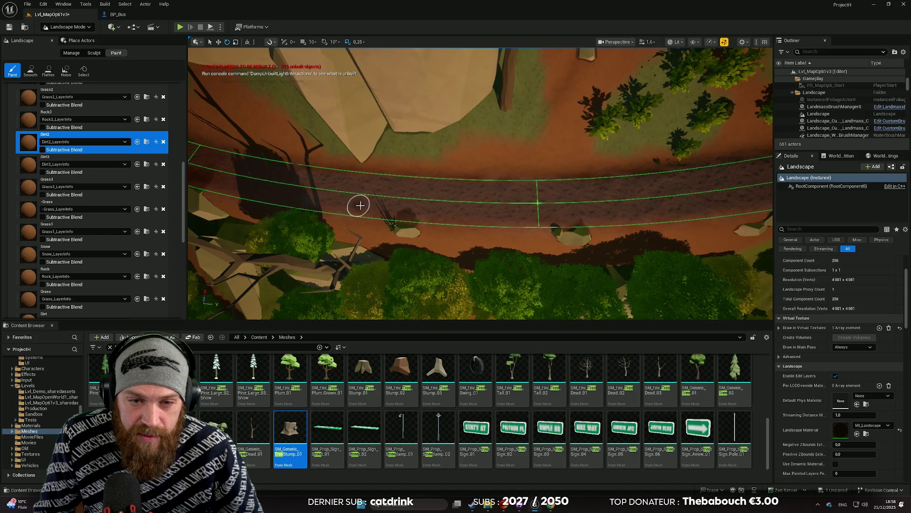
pyautogui.scroll(5, 356, 203)
pyautogui.scroll(-5, 460, 204)
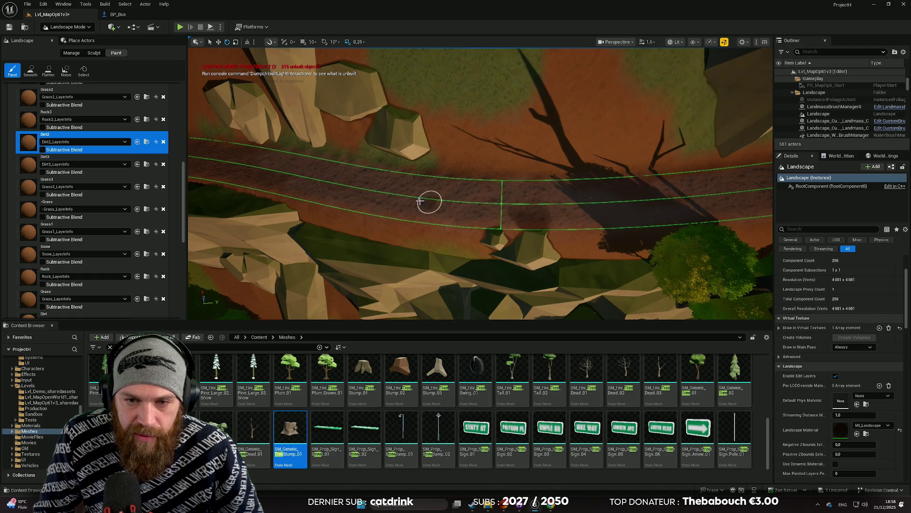
pyautogui.scroll(2, 437, 204)
pyautogui.scroll(5, 544, 210)
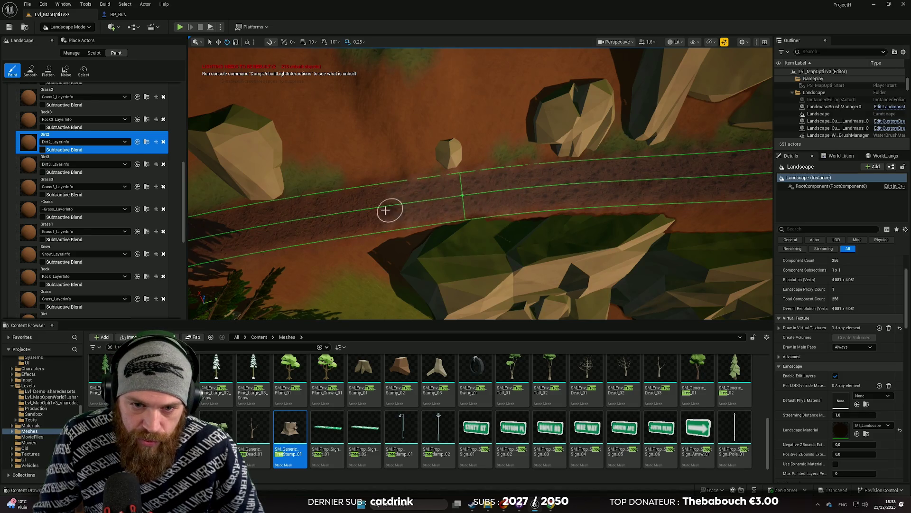
pyautogui.scroll(5, 540, 183)
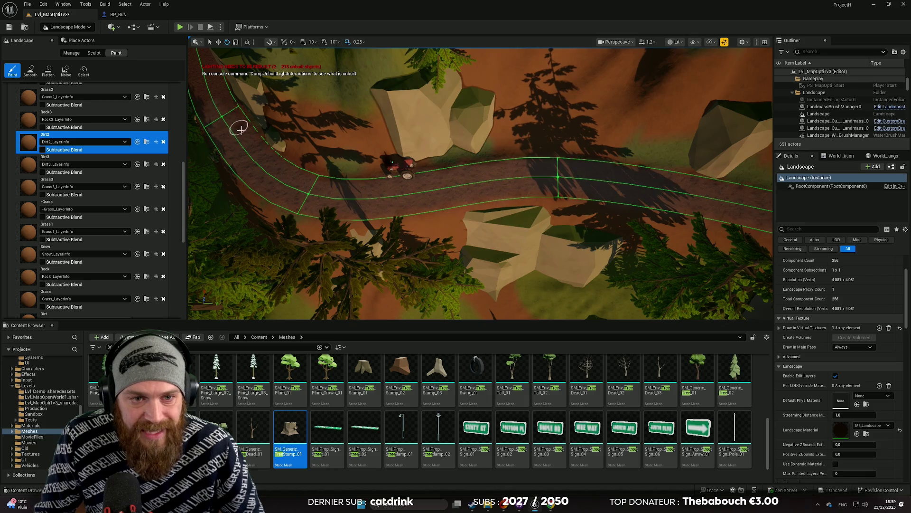
pyautogui.moveTo(255, 142); pyautogui.dragTo(254, 105)
pyautogui.moveTo(594, 159); pyautogui.dragTo(594, 178)
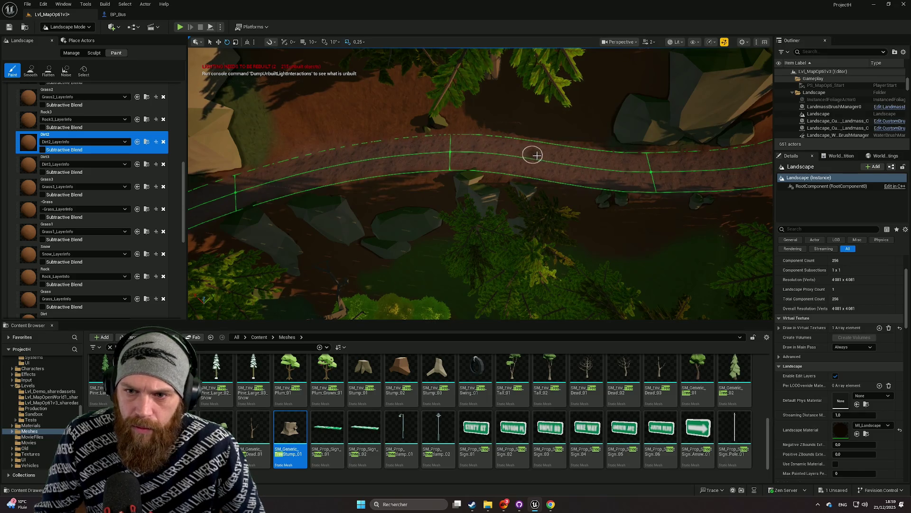
# Step: Fly along the curving dirt road past the rocks, rising for an overhead view
pyautogui.press('w')
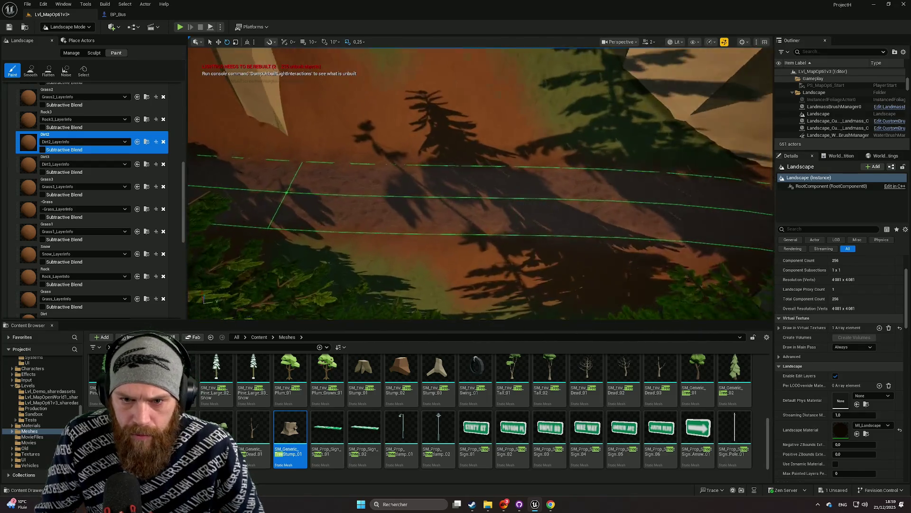
pyautogui.press('w')
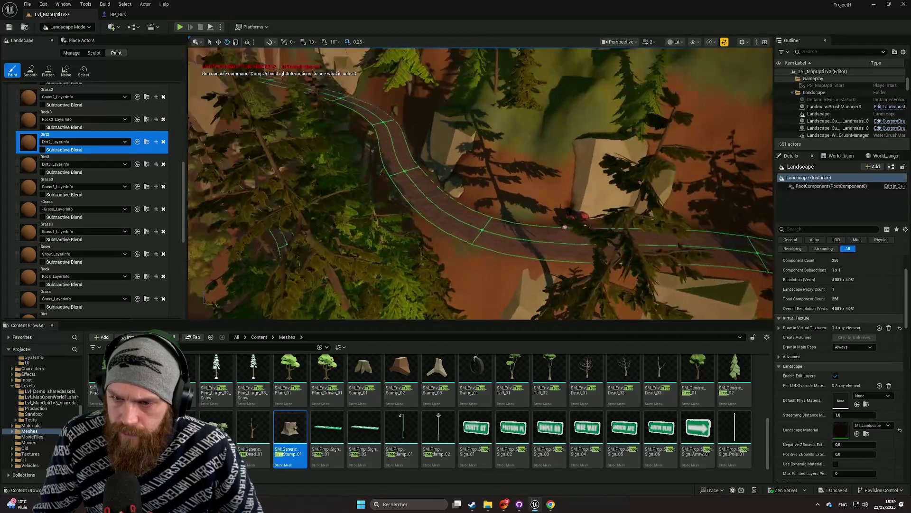
pyautogui.press('e')
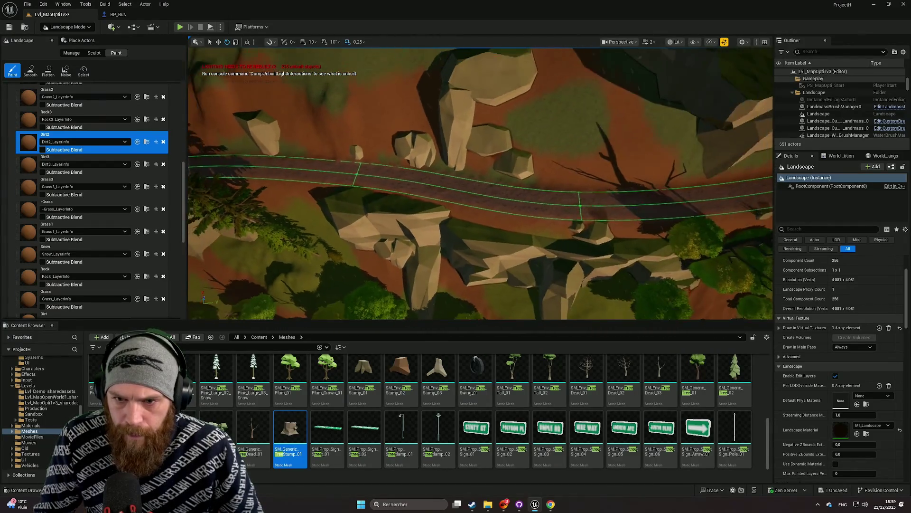
pyautogui.press('w')
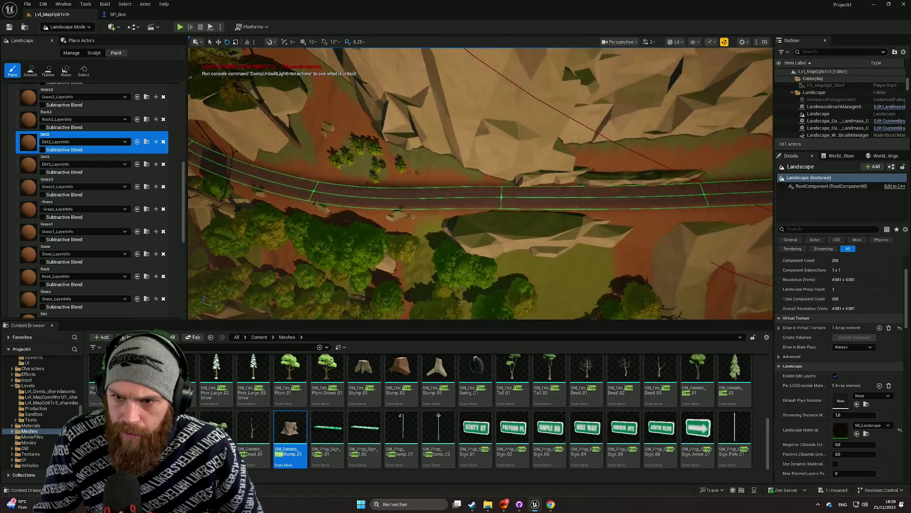
pyautogui.press('w')
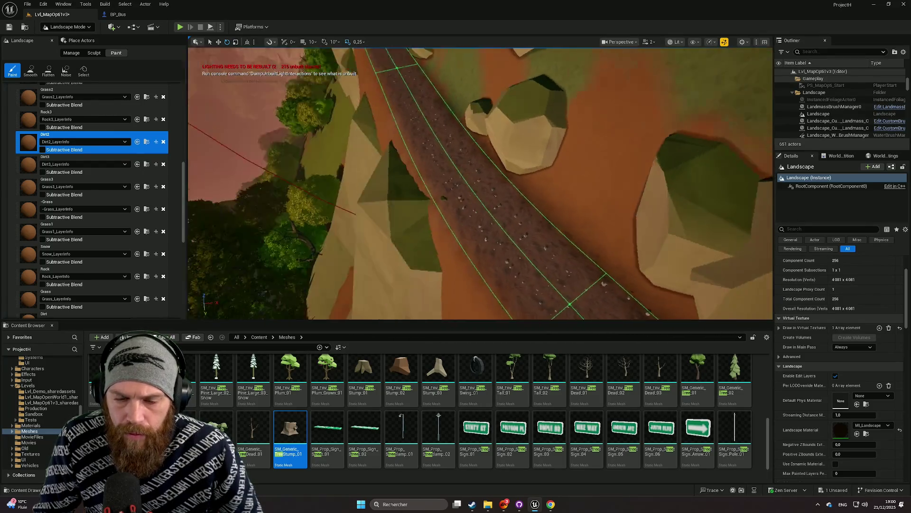
pyautogui.press('w')
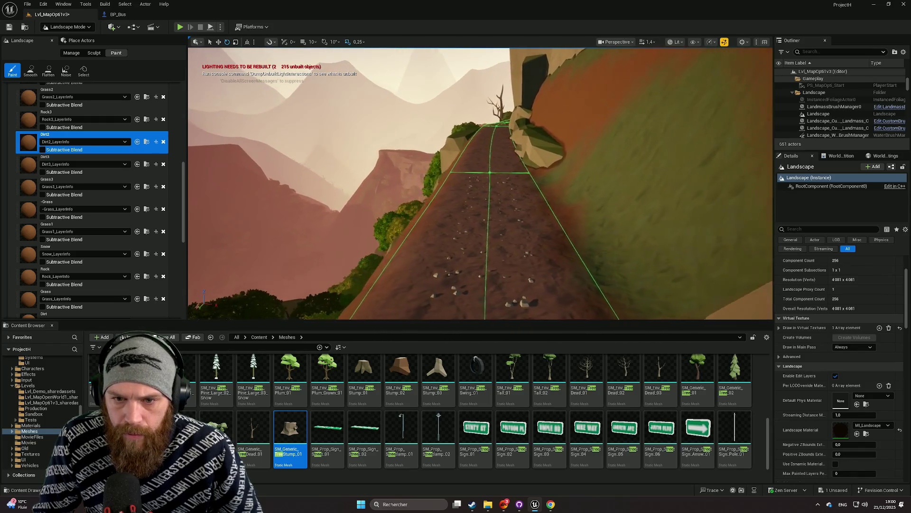
pyautogui.press('w')
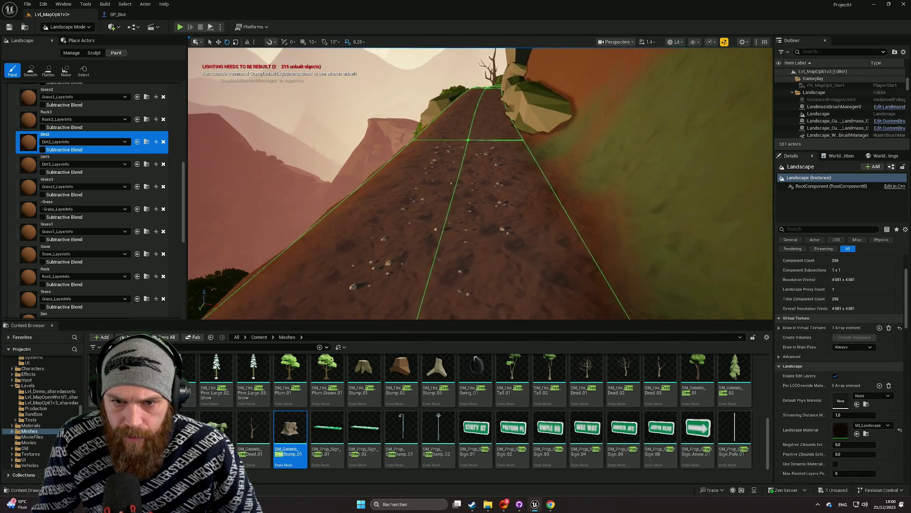
pyautogui.press('w')
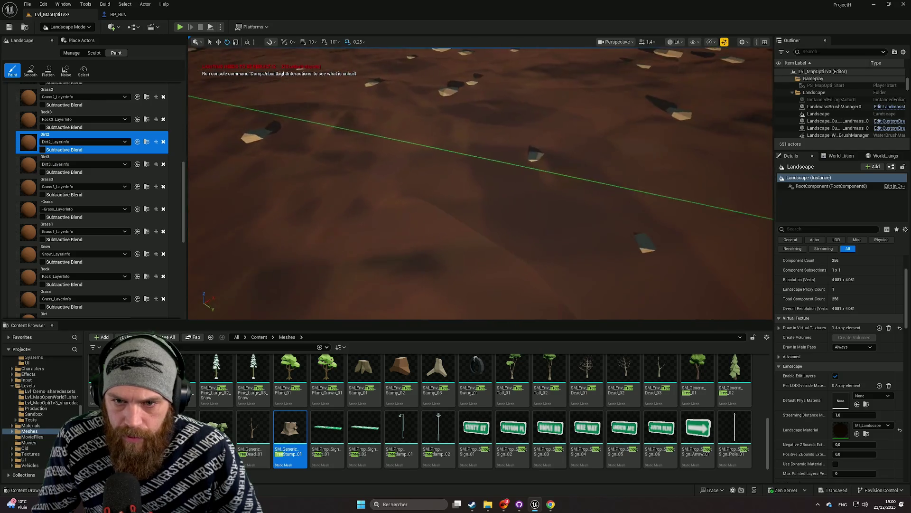
pyautogui.press('e')
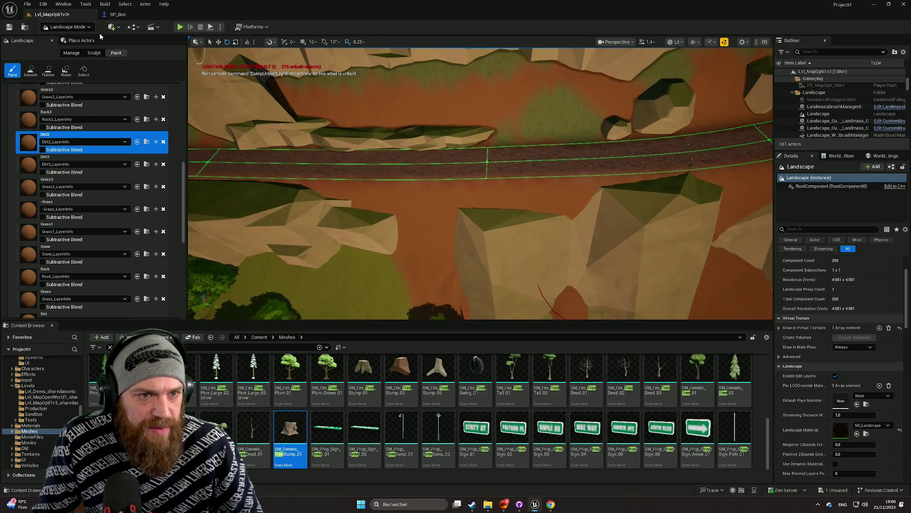
# Step: Switch the Landscape tools from Sculpt to managing road splines
pyautogui.click(67, 27)
pyautogui.click(76, 46)
pyautogui.click(94, 53)
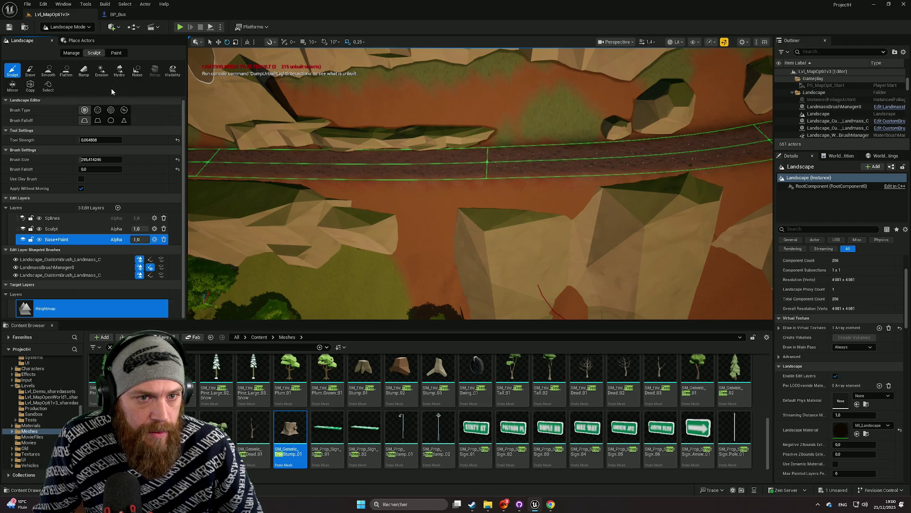
pyautogui.click(71, 53)
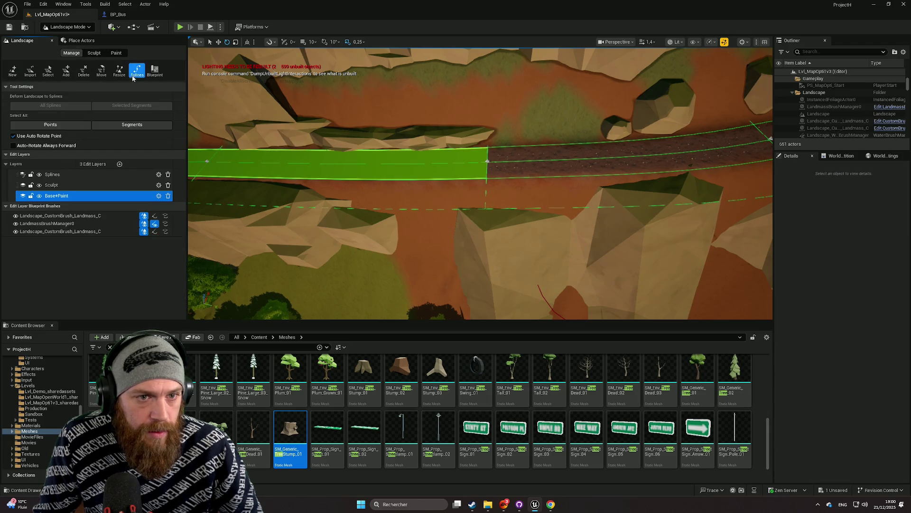
# Step: Make Splines the edited layer and select the first two road spline segments
pyautogui.scroll(-3, 356, 165)
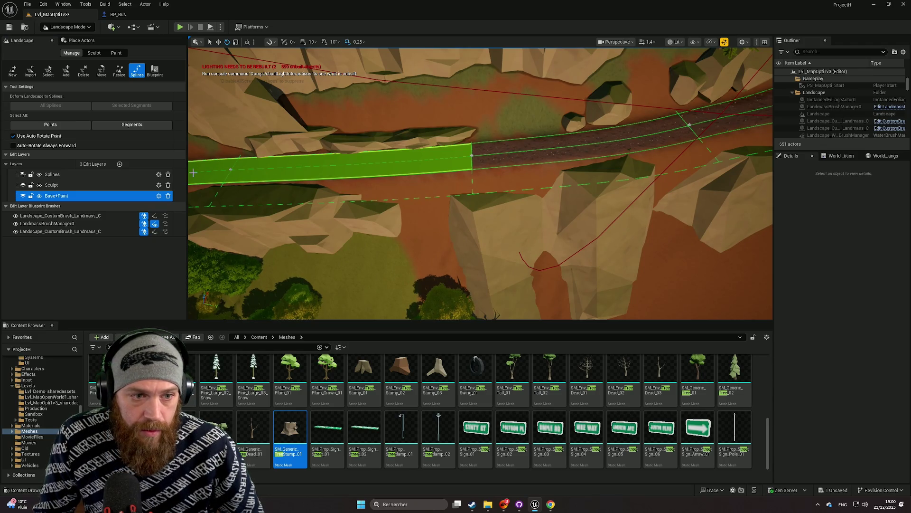
pyautogui.click(102, 175)
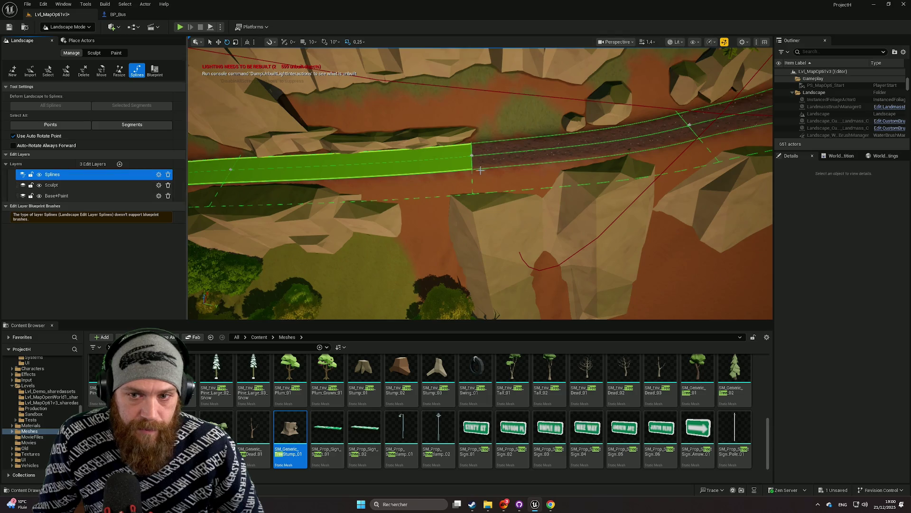
pyautogui.click(542, 149)
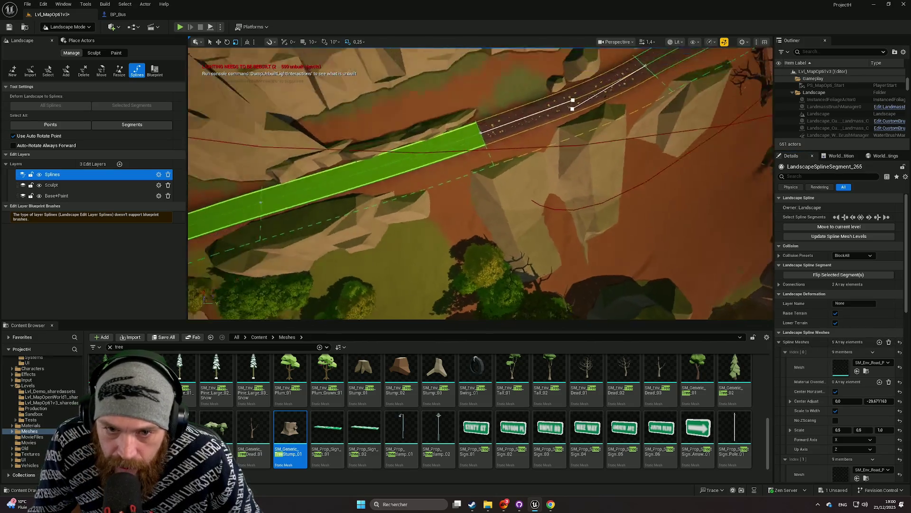
pyautogui.click(568, 208)
pyautogui.press('a')
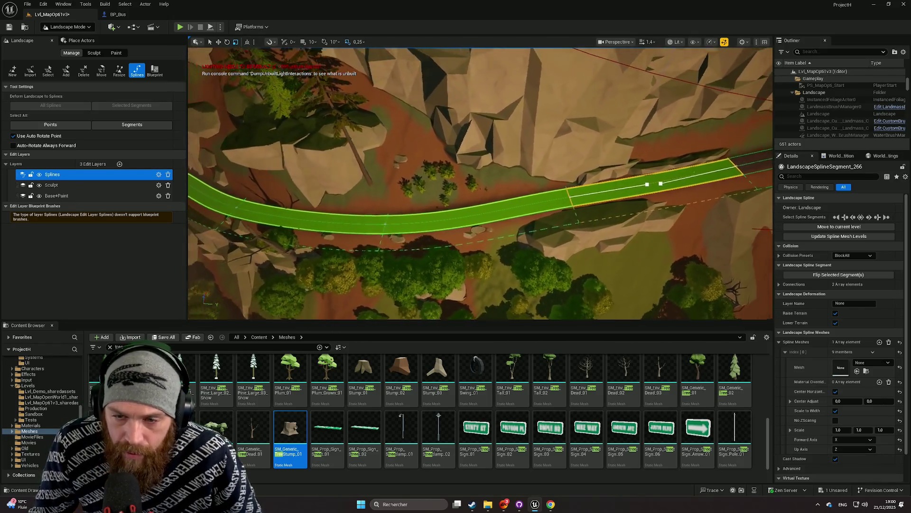
pyautogui.scroll(3, 480, 183)
pyautogui.press('e')
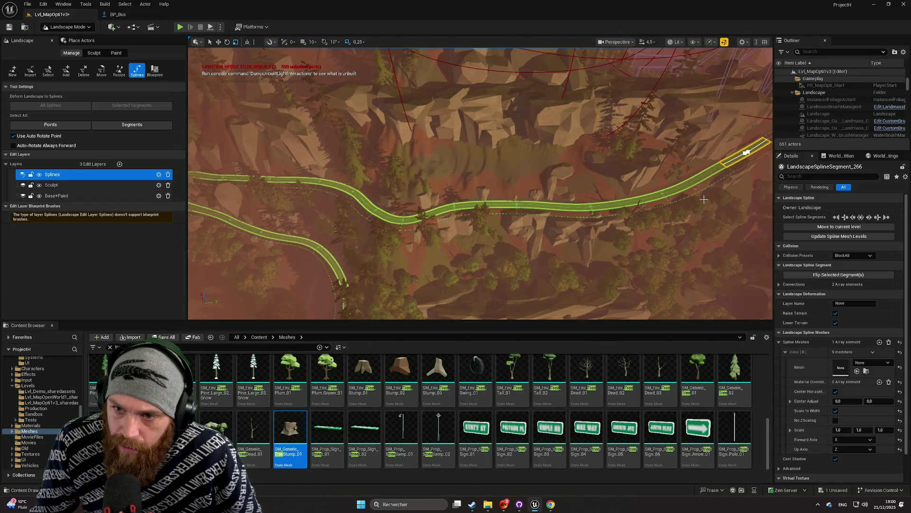
# Step: Add the remaining segments through the hairpin bend and apply the five road meshes
pyautogui.keyDown('shift'); pyautogui.click(670, 192); pyautogui.keyUp('shift')
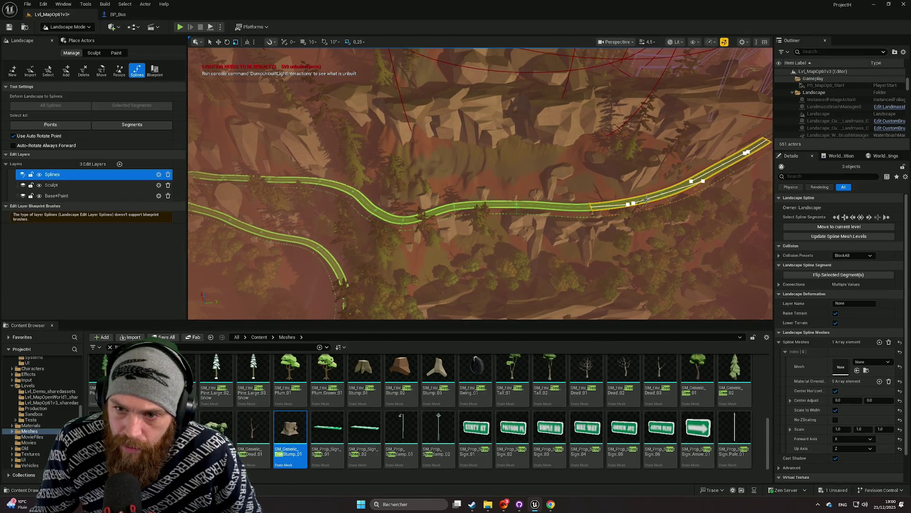
pyautogui.keyDown('shift'); pyautogui.click(497, 202); pyautogui.keyUp('shift')
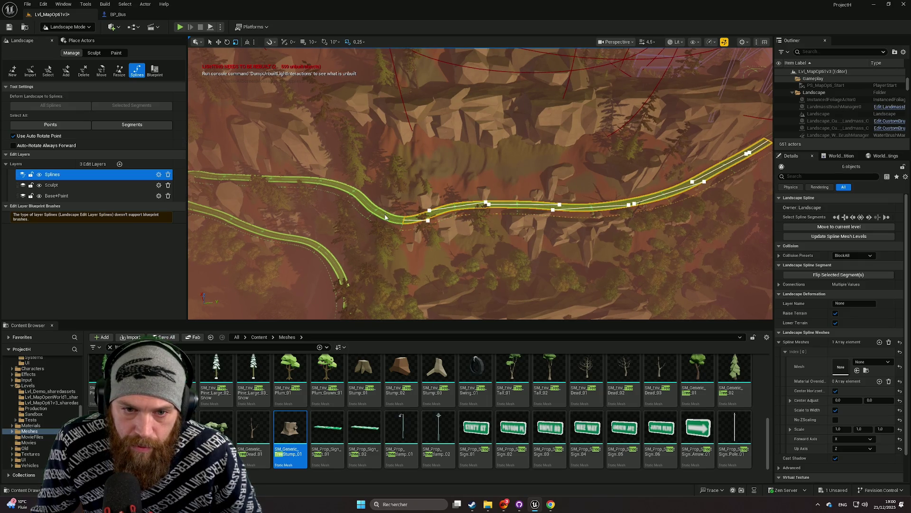
pyautogui.keyDown('shift'); pyautogui.click(366, 203); pyautogui.keyUp('shift')
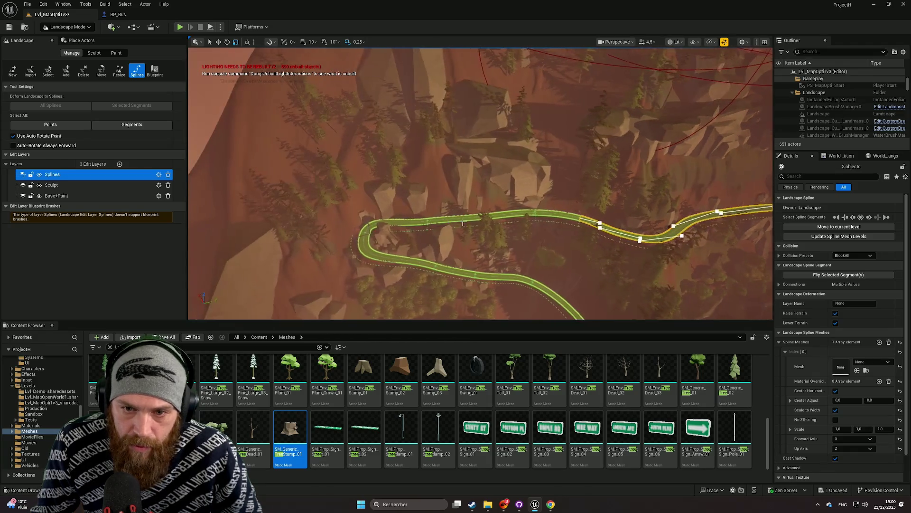
pyautogui.keyDown('shift'); pyautogui.click(525, 213); pyautogui.keyUp('shift')
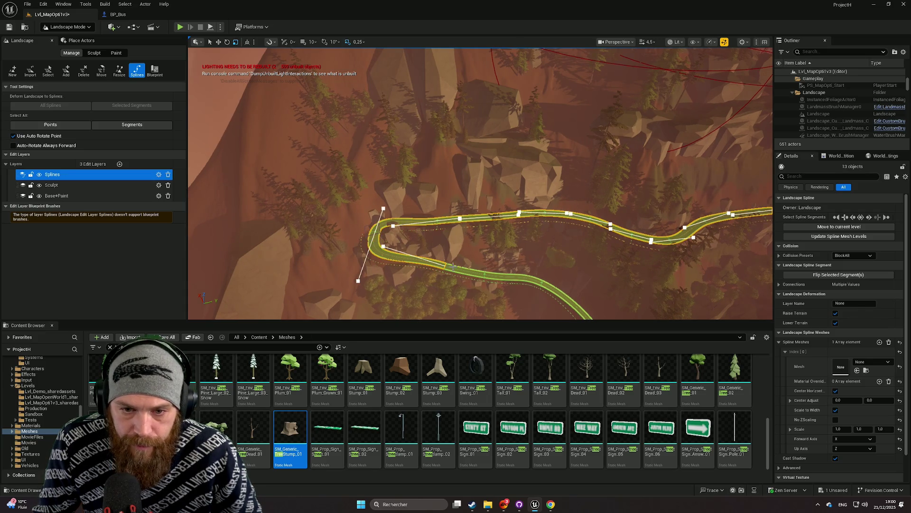
pyautogui.keyDown('shift'); pyautogui.click(474, 273); pyautogui.keyUp('shift')
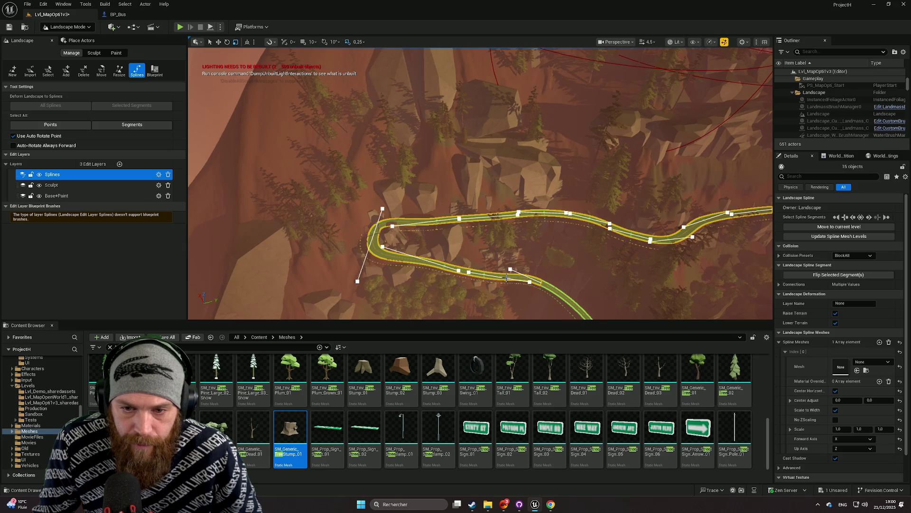
pyautogui.press('f')
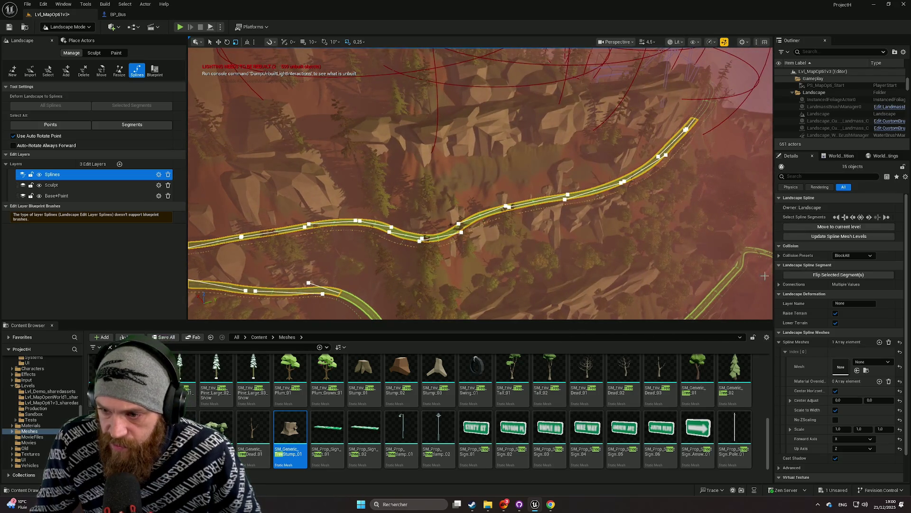
pyautogui.keyDown('shift'); pyautogui.click(819, 342); pyautogui.keyUp('shift')
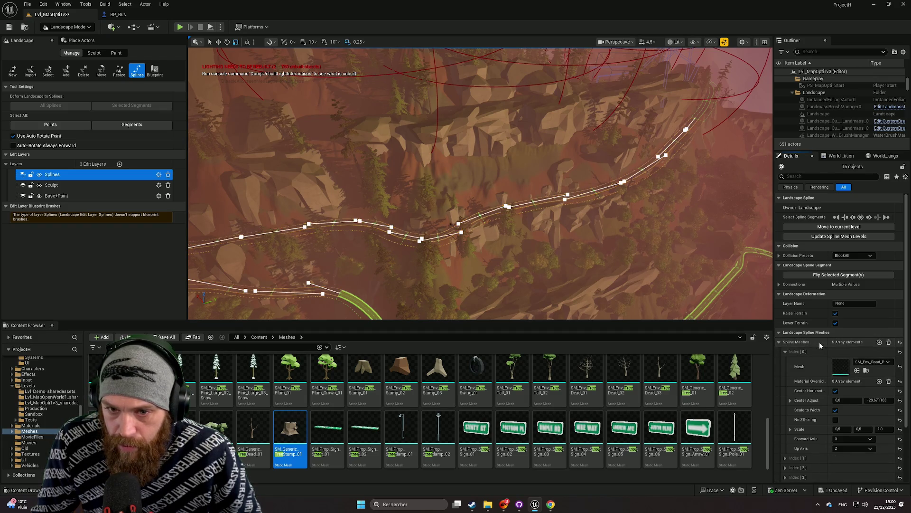
# Step: Clear the road spline selection
pyautogui.scroll(5, 480, 183)
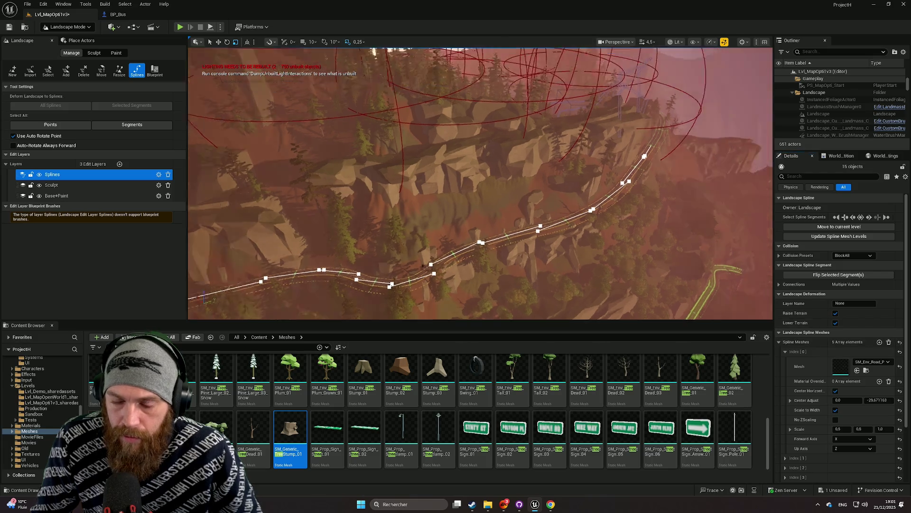
pyautogui.scroll(-1, 651, 241)
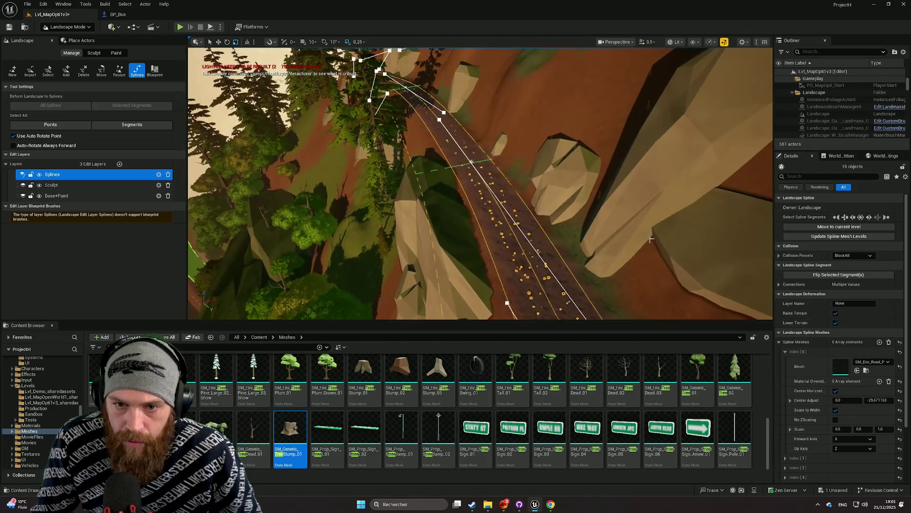
pyautogui.click(611, 139)
pyautogui.scroll(-2, 610, 140)
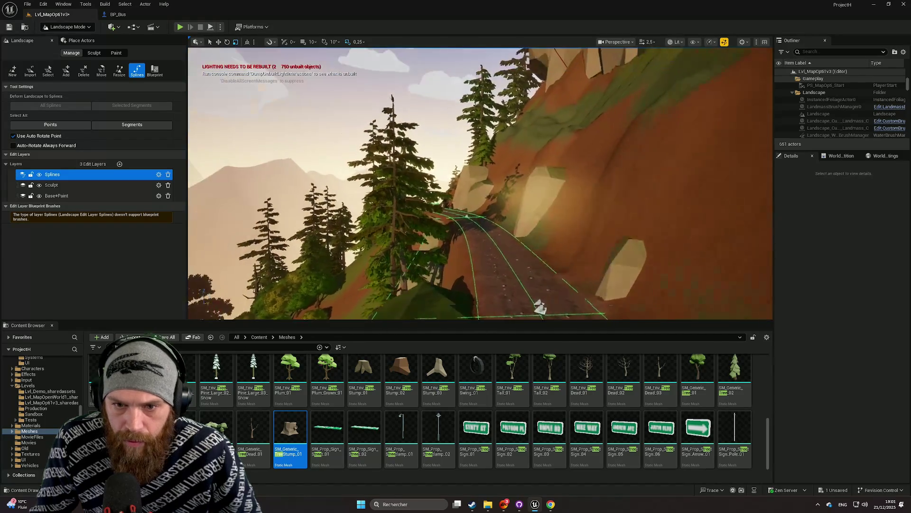
pyautogui.scroll(-1, 480, 182)
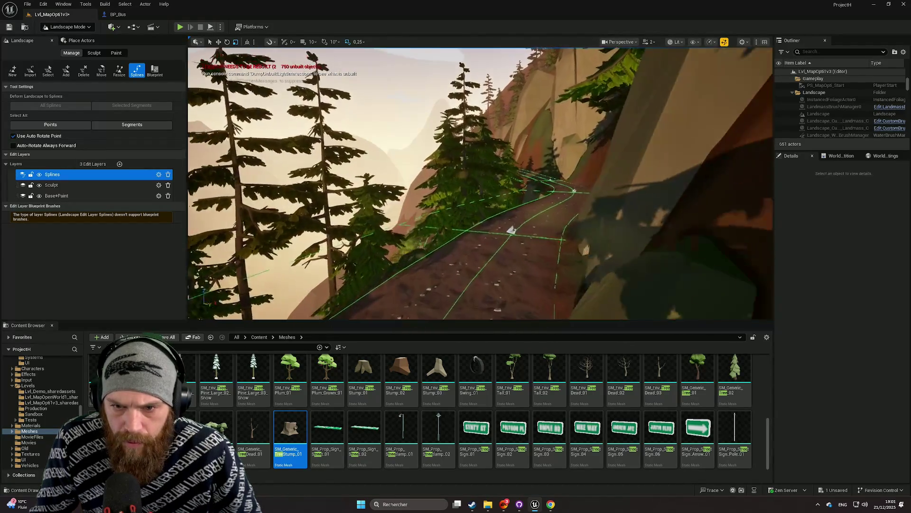
# Step: Fly along the meshed road at ground level, then return to Selection mode
pyautogui.press('w')
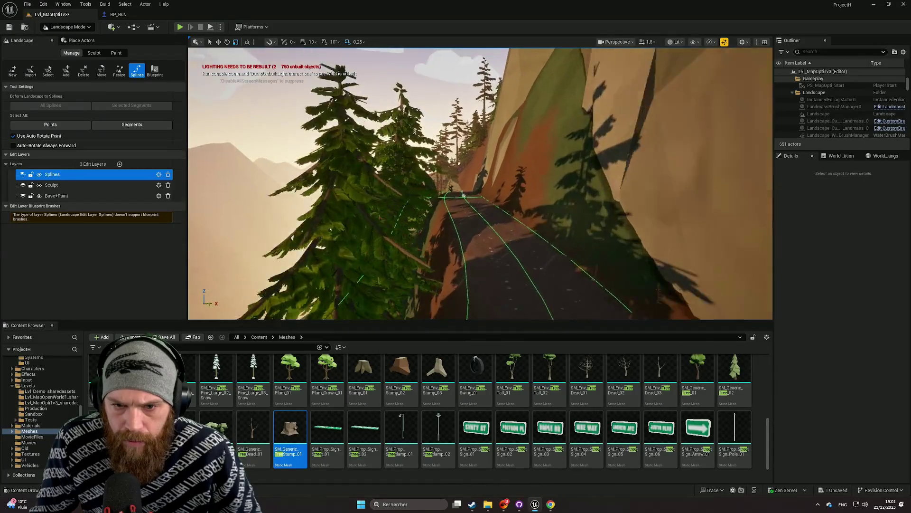
pyautogui.press('w')
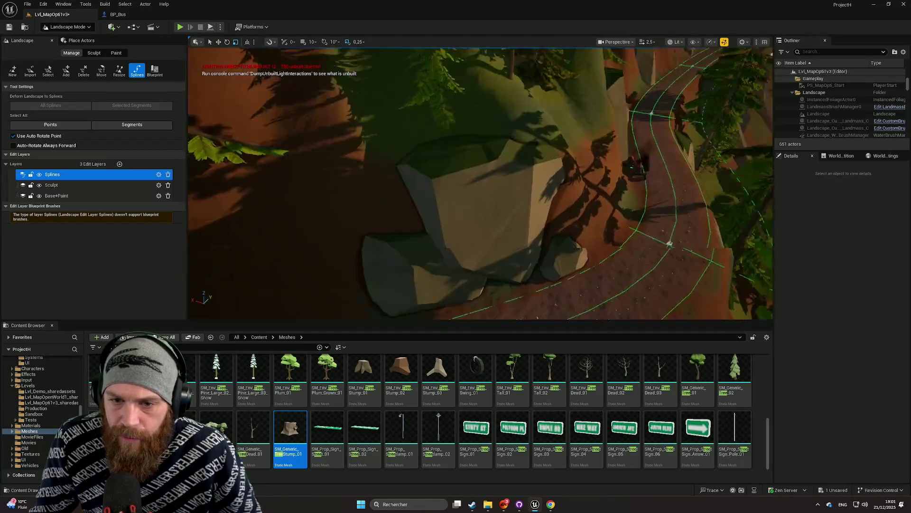
pyautogui.press('w')
pyautogui.press('w')
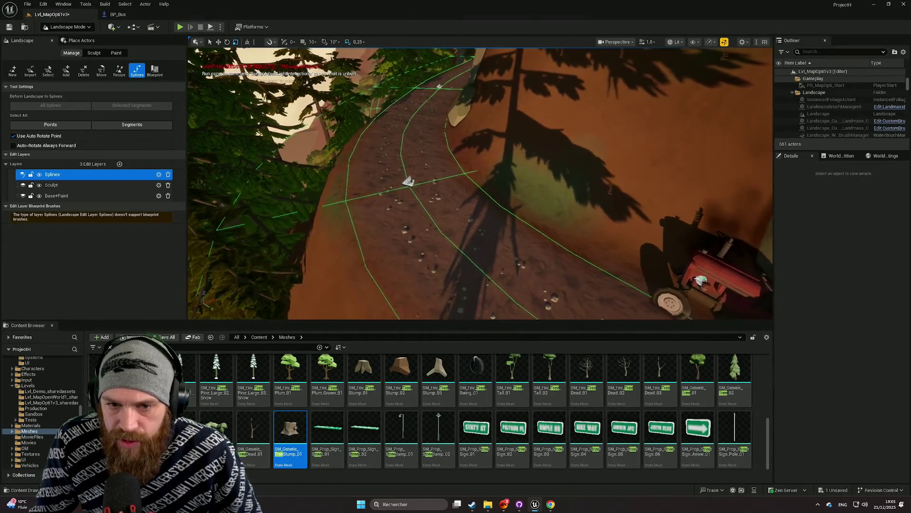
pyautogui.click(66, 26)
pyautogui.click(70, 39)
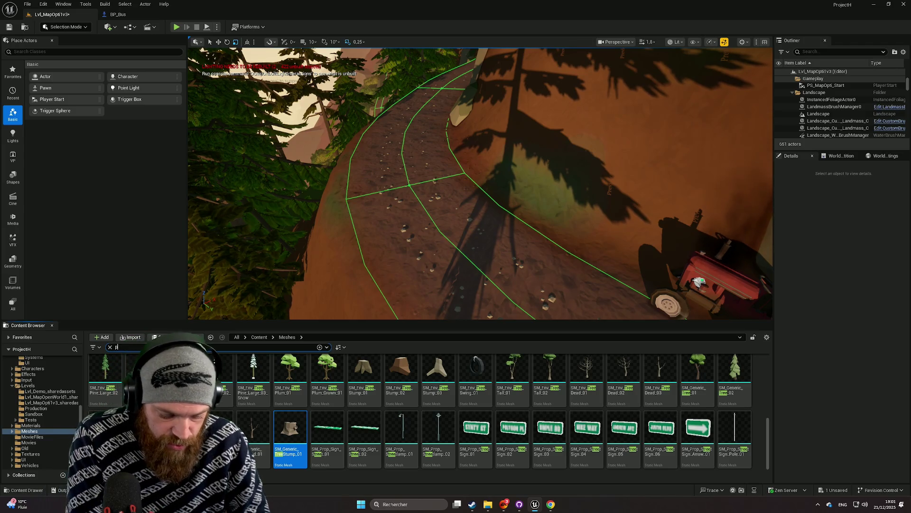
# Step: Search 'ebbl' and try SM_Env_Road_Pebbles_01 on the path at about 0.45 scale, then delete it
pyautogui.write('ebbl')
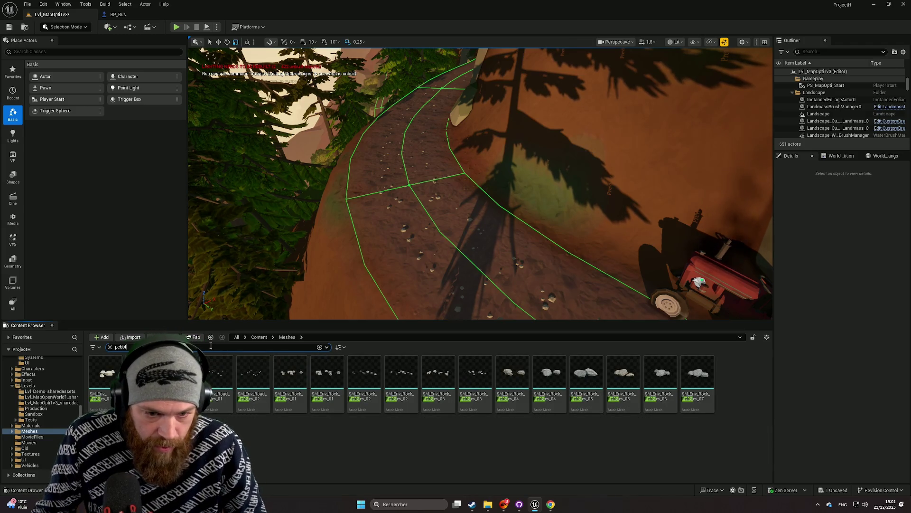
pyautogui.moveTo(216, 375)
pyautogui.mouseDown()
pyautogui.moveTo(313, 272)
pyautogui.moveTo(360, 204)
pyautogui.moveTo(368, 223)
pyautogui.moveTo(375, 197)
pyautogui.moveTo(390, 220)
pyautogui.moveTo(413, 204)
pyautogui.moveTo(380, 200)
pyautogui.moveTo(447, 199)
pyautogui.mouseUp()
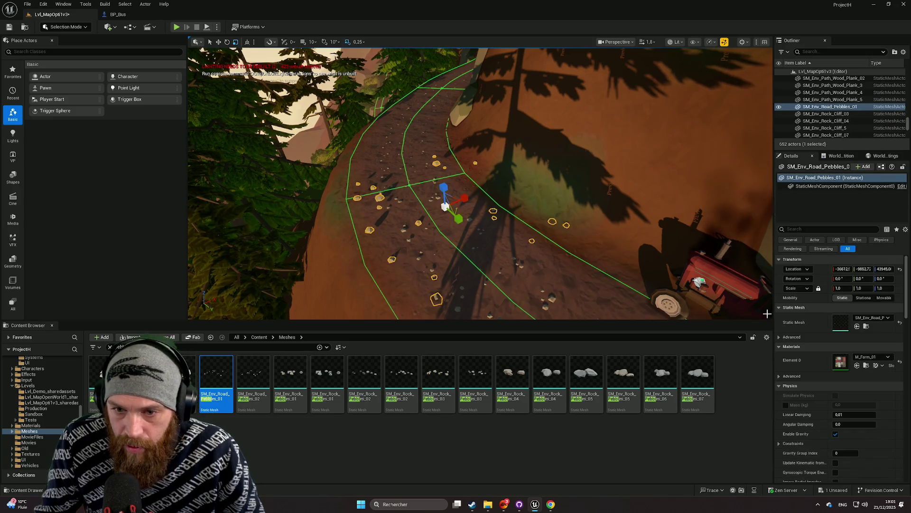
pyautogui.moveTo(841, 289); pyautogui.dragTo(557, 230)
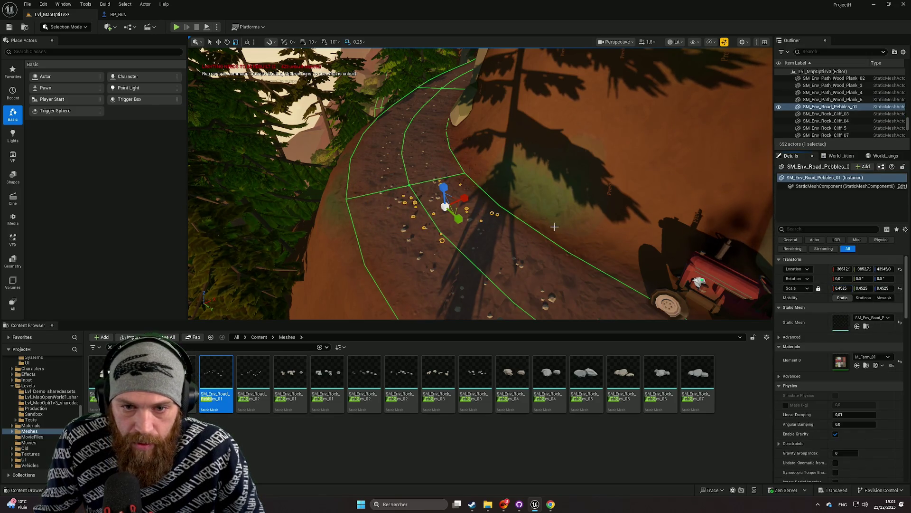
pyautogui.press('e')
pyautogui.press('w')
pyautogui.moveTo(551, 201); pyautogui.dragTo(472, 203)
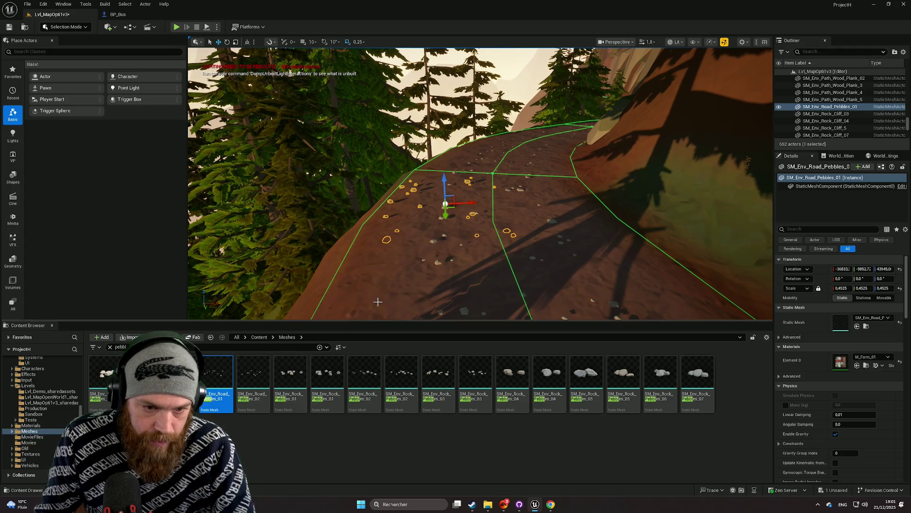
pyautogui.press('Delete')
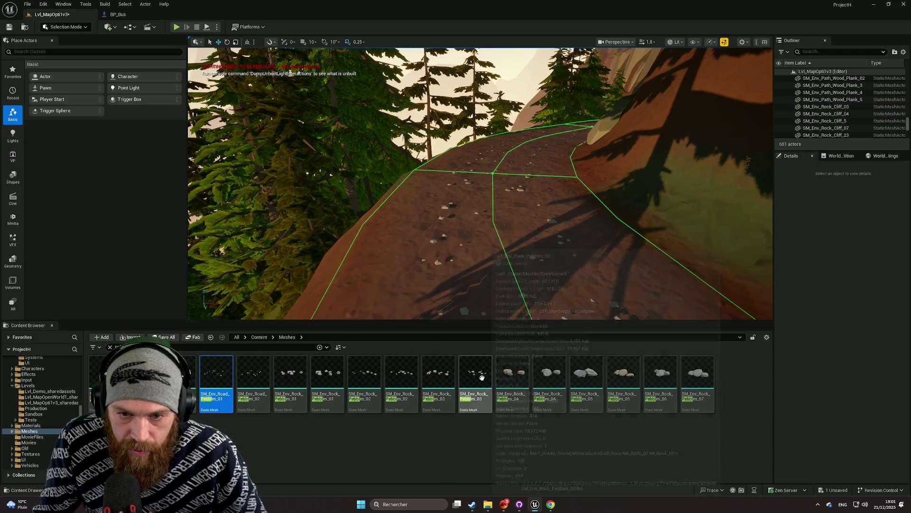
# Step: Try several other pebble clusters on the road, deleting each one
pyautogui.moveTo(481, 377); pyautogui.dragTo(445, 229)
pyautogui.scroll(6, 454, 255)
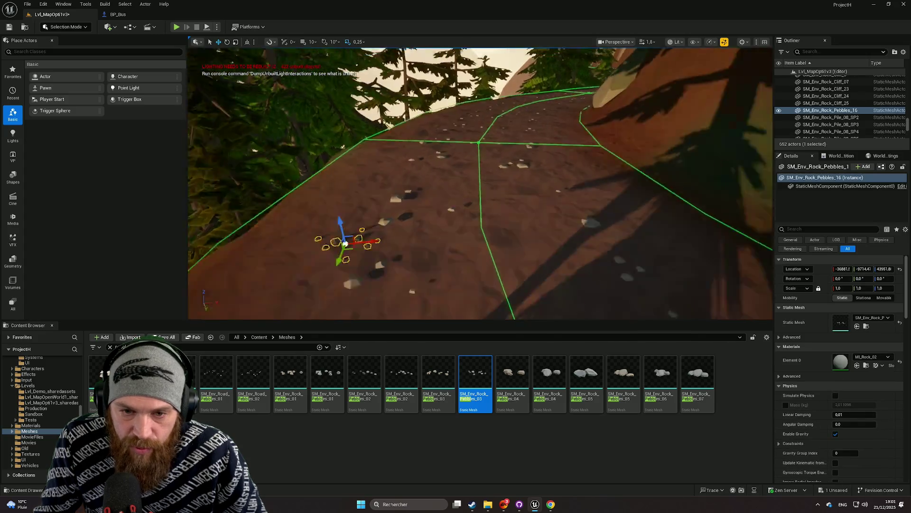
pyautogui.press('Delete')
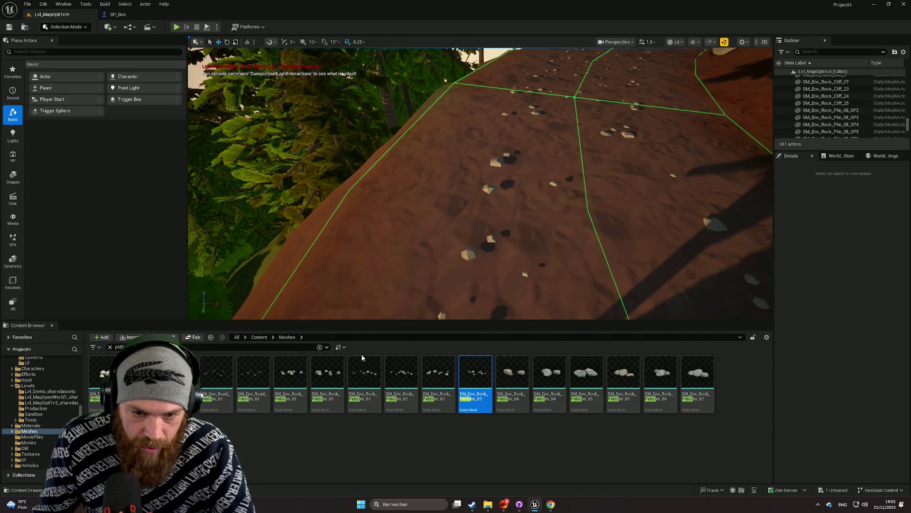
pyautogui.moveTo(328, 375)
pyautogui.mouseDown()
pyautogui.moveTo(448, 175)
pyautogui.moveTo(446, 185)
pyautogui.mouseUp()
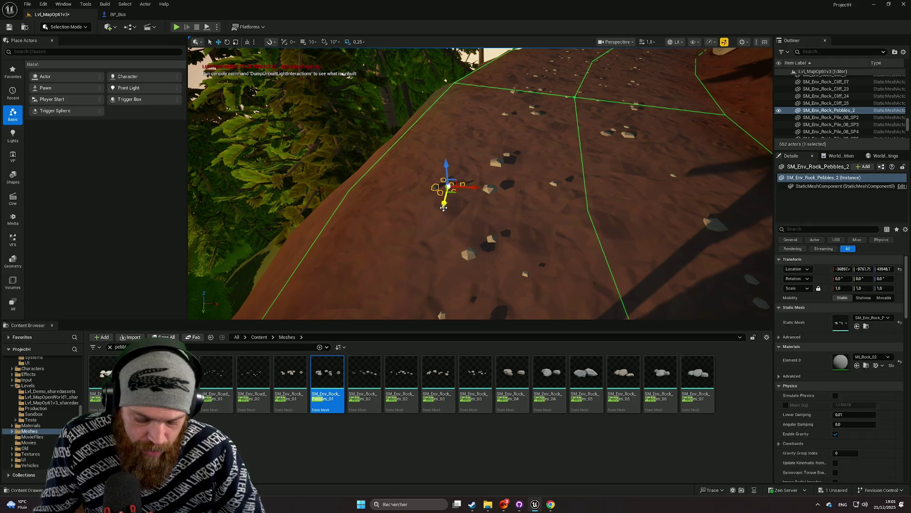
pyautogui.press('Delete')
pyautogui.moveTo(290, 375)
pyautogui.mouseDown()
pyautogui.moveTo(403, 216)
pyautogui.moveTo(417, 221)
pyautogui.mouseUp()
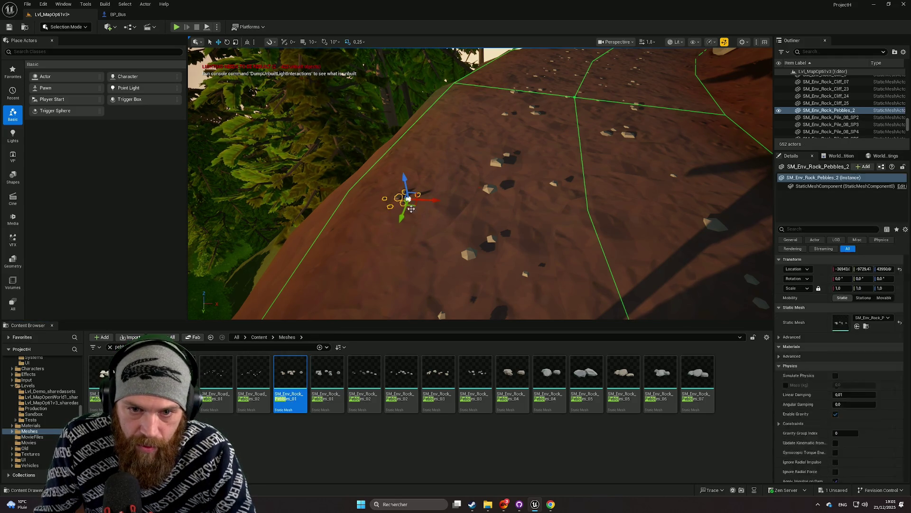
pyautogui.press('Delete')
# Step: Place SM_Env_Pebbles_03 on the road, turned about -42° and lowered onto the surface
pyautogui.moveTo(180, 375); pyautogui.dragTo(420, 175)
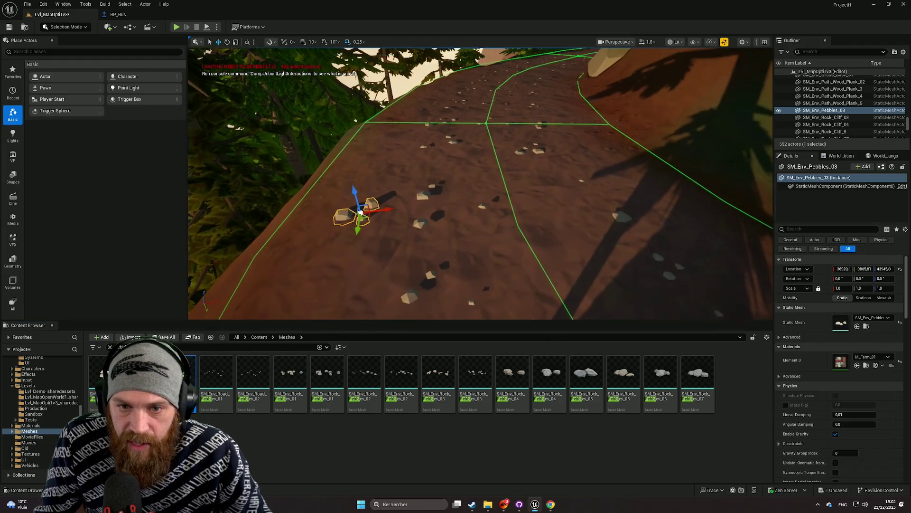
pyautogui.moveTo(468, 223)
pyautogui.mouseDown()
pyautogui.moveTo(427, 190)
pyautogui.moveTo(453, 164)
pyautogui.mouseUp()
pyautogui.press('e')
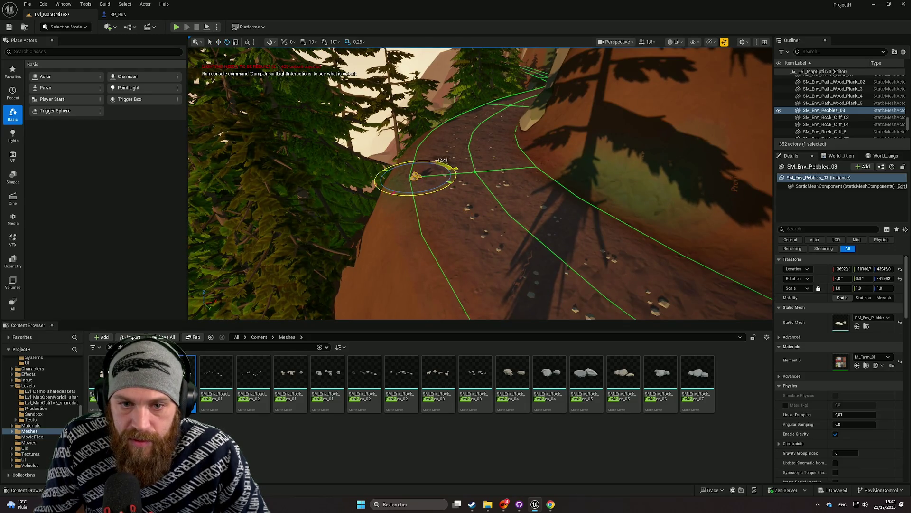
pyautogui.press('w')
pyautogui.moveTo(388, 175); pyautogui.dragTo(385, 169)
pyautogui.click(489, 243)
pyautogui.moveTo(489, 244)
pyautogui.mouseDown()
pyautogui.moveTo(489, 227)
pyautogui.moveTo(470, 224)
pyautogui.moveTo(490, 243)
pyautogui.moveTo(484, 264)
pyautogui.mouseUp()
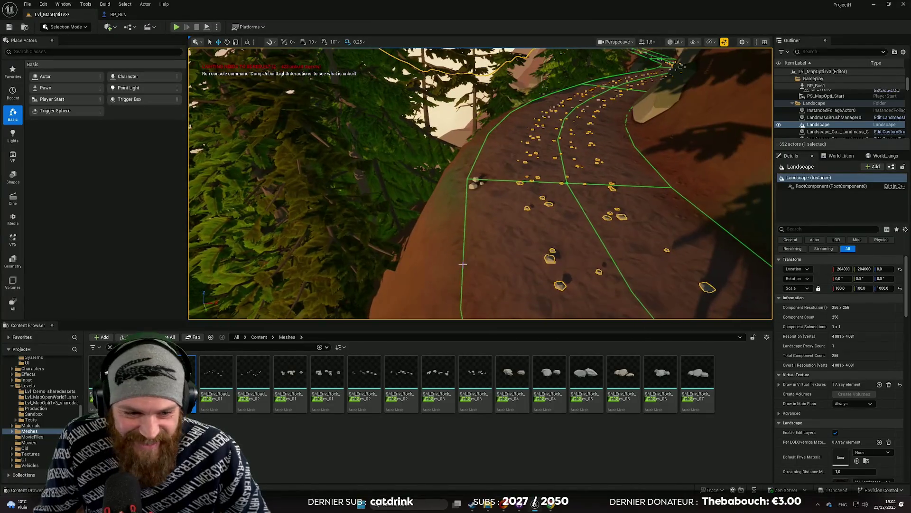
# Step: Place SM_Env_Road_Pebbles_02 on the road, rotated about 16° and scaled to 0.545
pyautogui.moveTo(253, 378)
pyautogui.mouseDown()
pyautogui.moveTo(275, 351)
pyautogui.moveTo(491, 221)
pyautogui.moveTo(613, 161)
pyautogui.moveTo(599, 181)
pyautogui.mouseUp()
pyautogui.press('f')
pyautogui.press('e')
pyautogui.moveTo(550, 221); pyautogui.dragTo(518, 228)
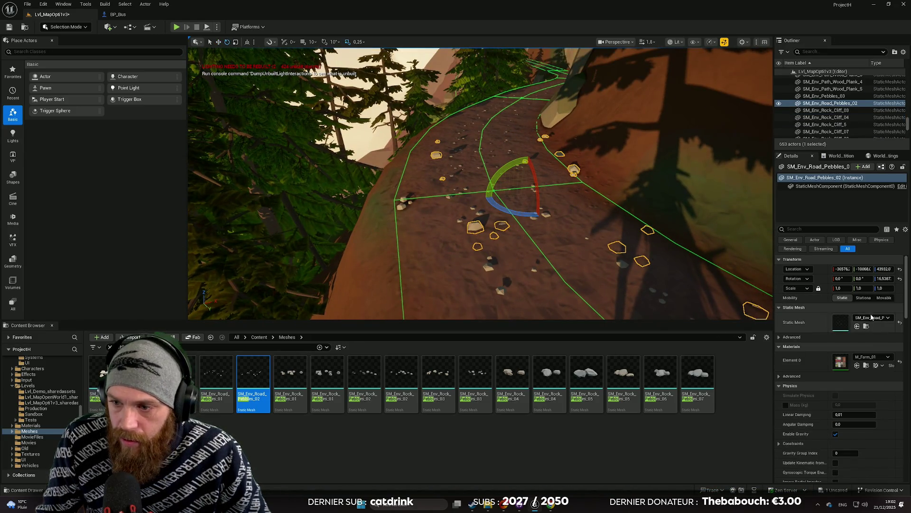
pyautogui.moveTo(844, 290); pyautogui.dragTo(819, 290)
pyautogui.press('w')
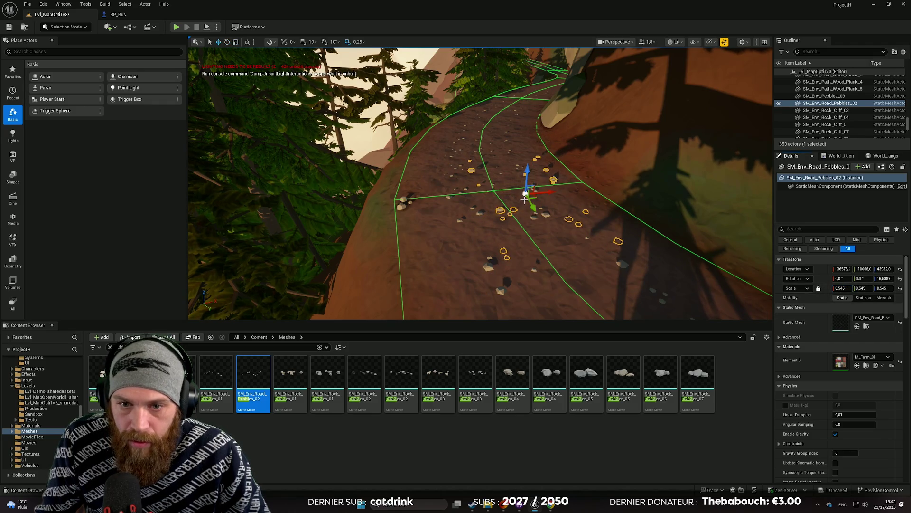
pyautogui.moveTo(513, 196); pyautogui.dragTo(463, 188)
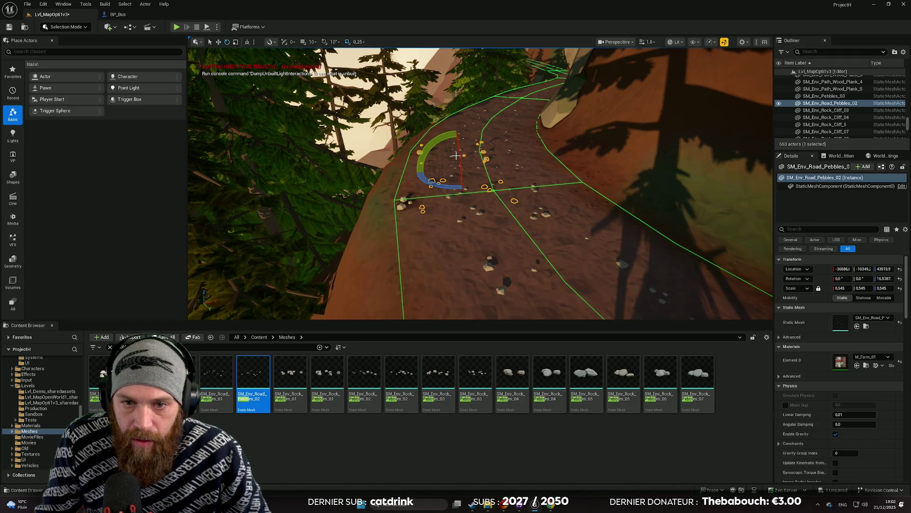
# Step: Lower the pebble scatter and review the pebbled path from new viewpoints
pyautogui.moveTo(494, 142)
pyautogui.mouseDown()
pyautogui.moveTo(494, 155)
pyautogui.moveTo(561, 144)
pyautogui.moveTo(503, 150)
pyautogui.mouseUp()
pyautogui.press('w')
pyautogui.moveTo(452, 163); pyautogui.dragTo(455, 143)
pyautogui.moveTo(624, 181); pyautogui.dragTo(644, 182)
pyautogui.click(576, 301)
pyautogui.moveTo(576, 301); pyautogui.dragTo(576, 301)
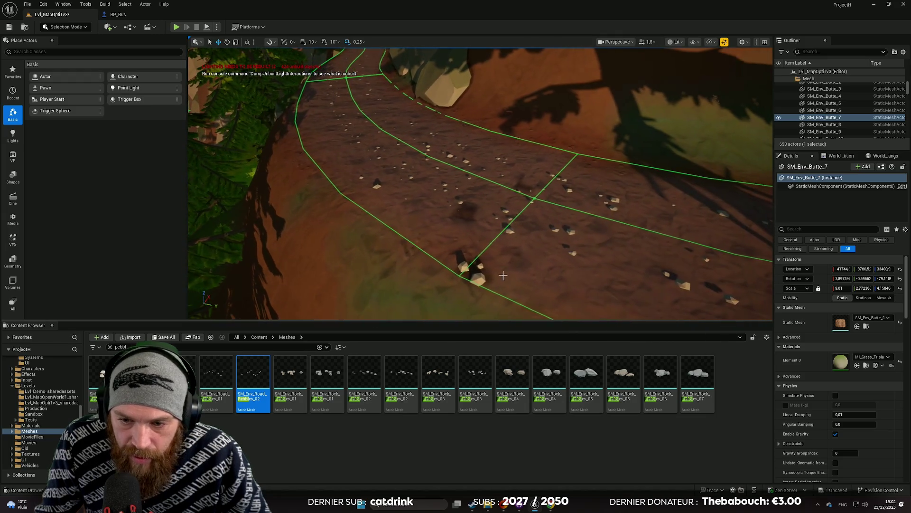
# Step: Try Pebbles_07 and Pebbles_03 clusters on the road, deleting both
pyautogui.moveTo(698, 375)
pyautogui.mouseDown()
pyautogui.moveTo(493, 200)
pyautogui.moveTo(420, 192)
pyautogui.moveTo(418, 203)
pyautogui.moveTo(444, 203)
pyautogui.moveTo(452, 107)
pyautogui.mouseUp()
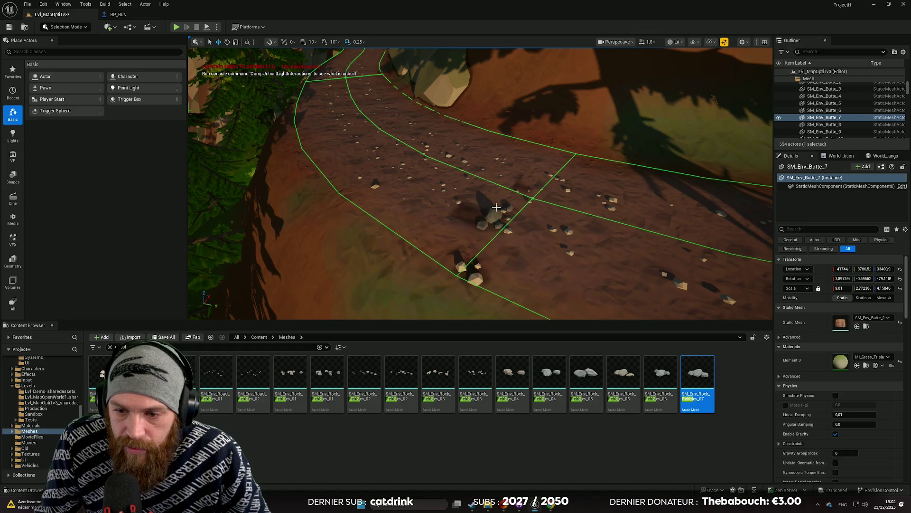
pyautogui.moveTo(497, 206); pyautogui.dragTo(497, 208)
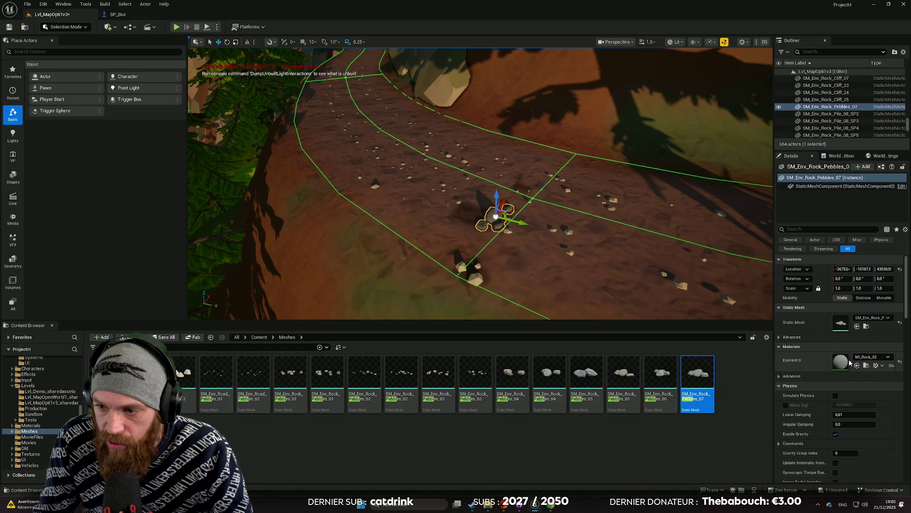
pyautogui.press('Delete')
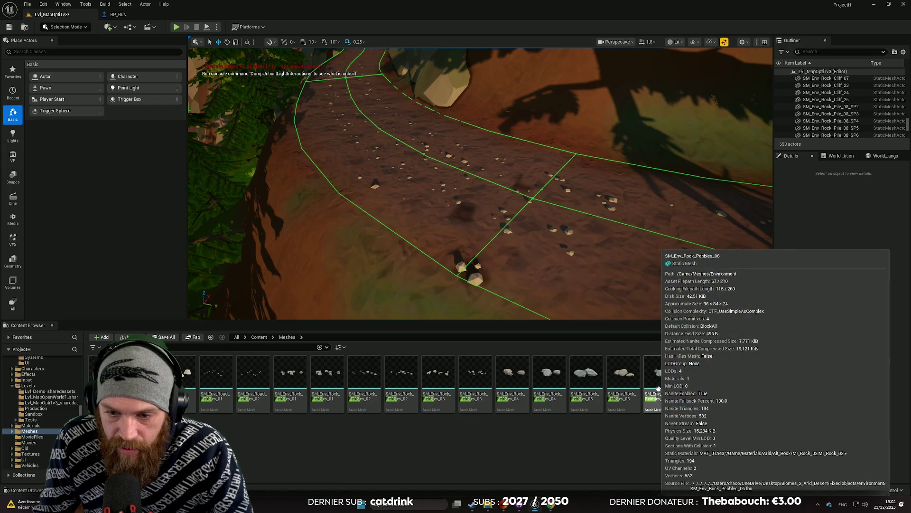
pyautogui.moveTo(475, 375)
pyautogui.mouseDown()
pyautogui.moveTo(423, 197)
pyautogui.moveTo(423, 214)
pyautogui.mouseUp()
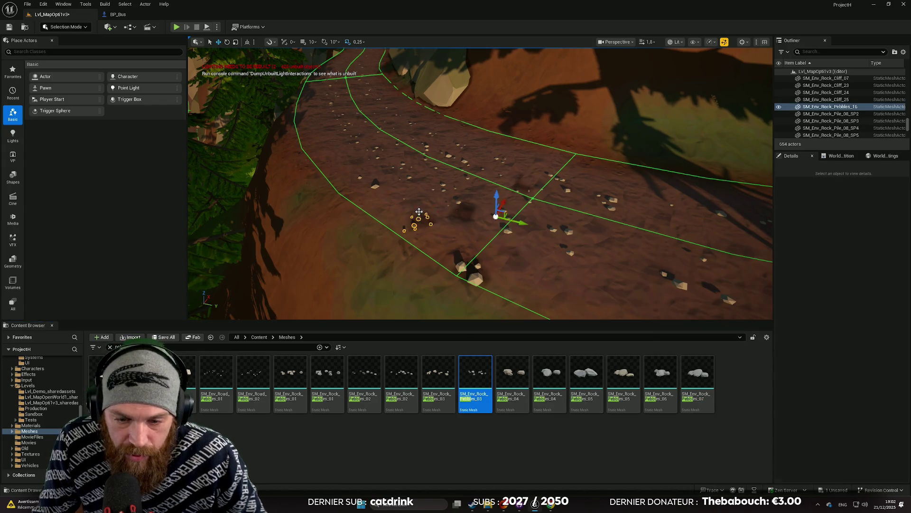
pyautogui.press('Delete')
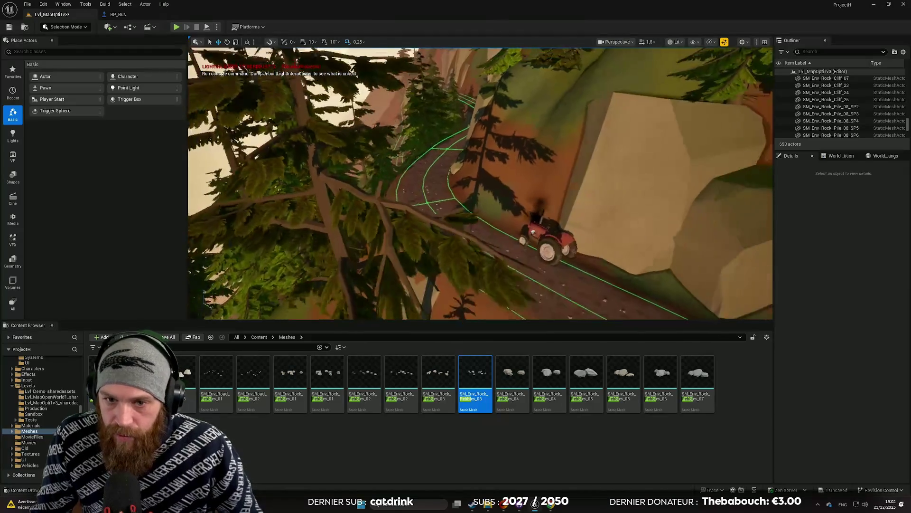
# Step: Select nearby objects and frame the grassy mountain mesh in view
pyautogui.click(482, 220)
pyautogui.click(650, 252)
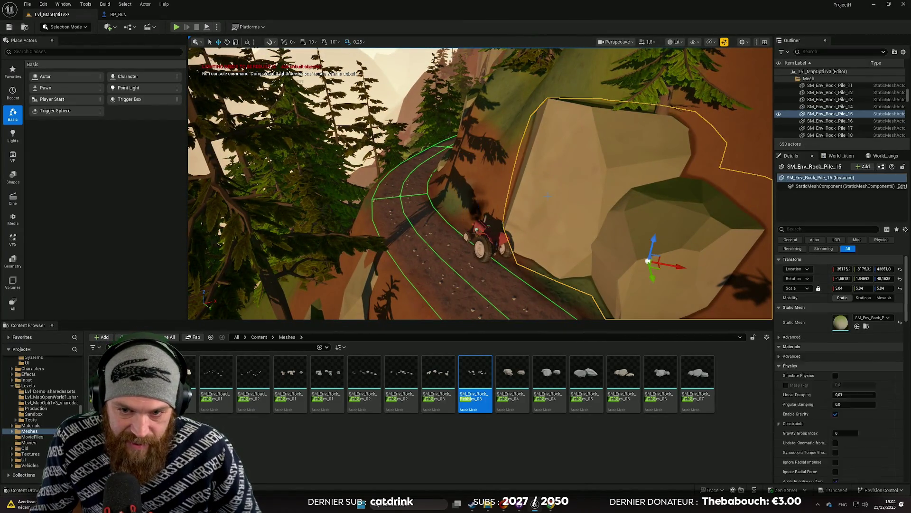
pyautogui.click(665, 295)
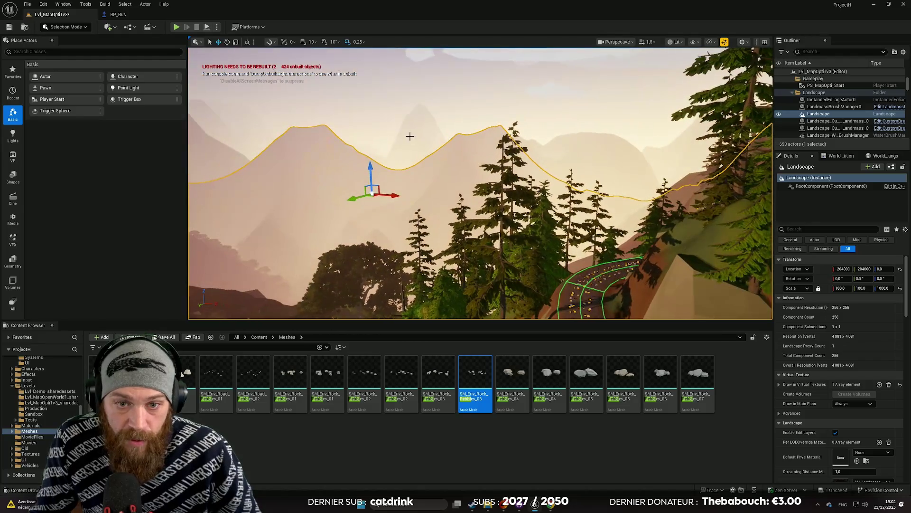
pyautogui.click(409, 138)
pyautogui.press('f')
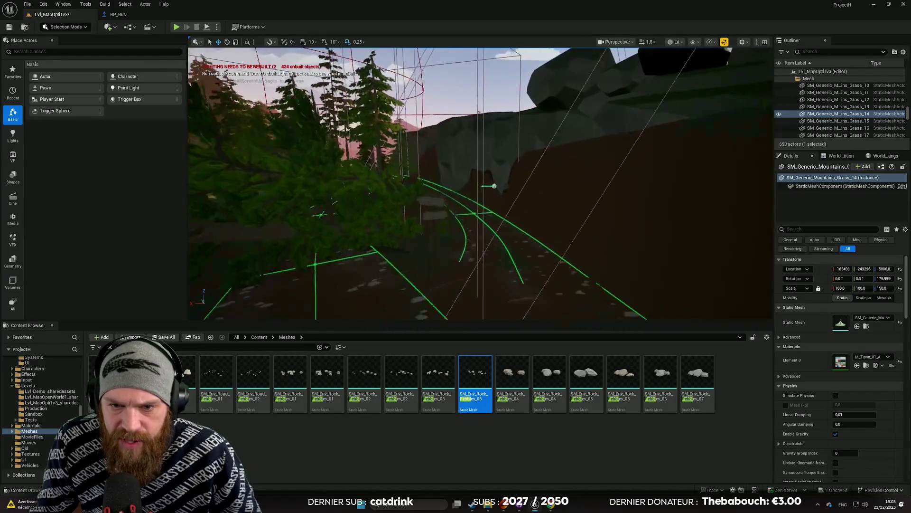
# Step: Fly through the trees along the winding canyon road past the trestle bridge, then save Lvl_MapOpti1v3
pyautogui.scroll(2, 481, 184)
pyautogui.press('w')
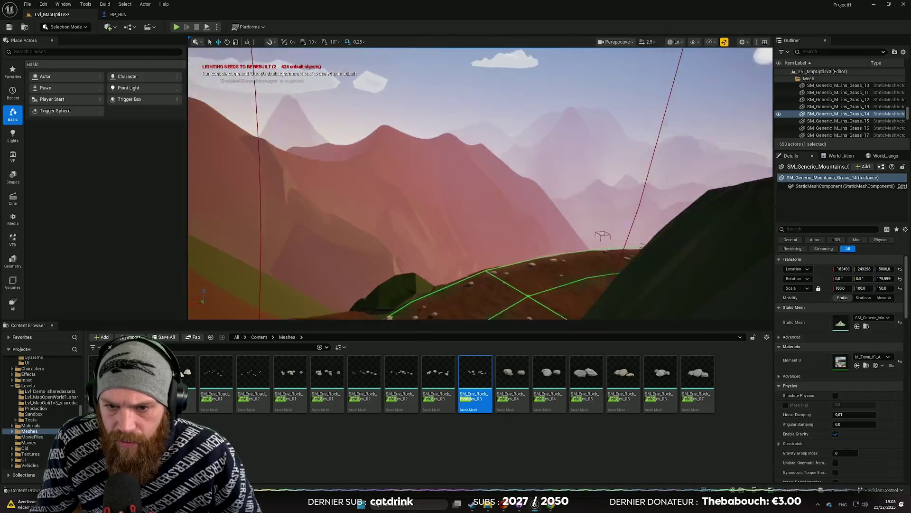
pyautogui.scroll(-2, 480, 183)
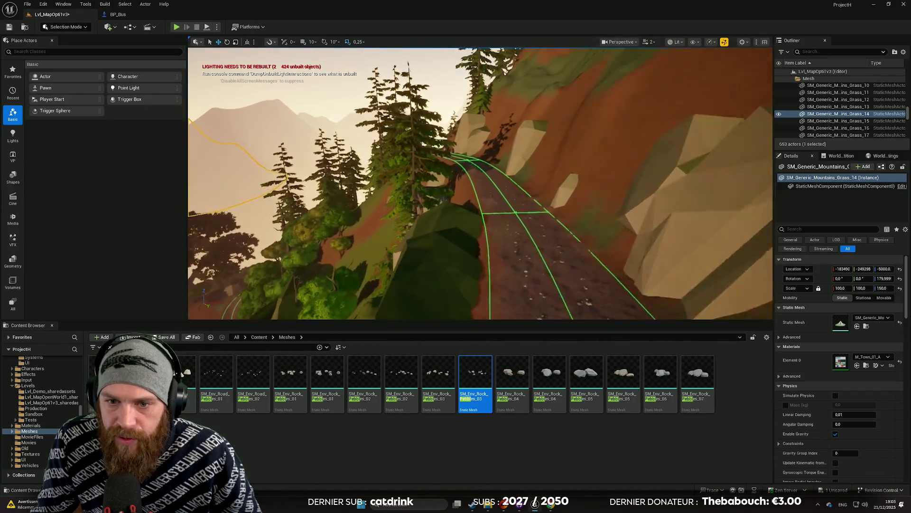
pyautogui.scroll(-1, 481, 183)
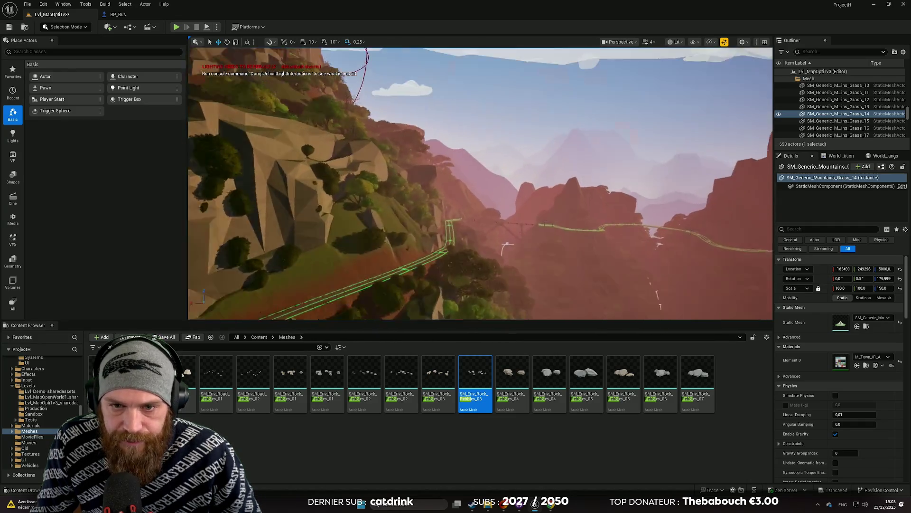
pyautogui.scroll(-3, 481, 184)
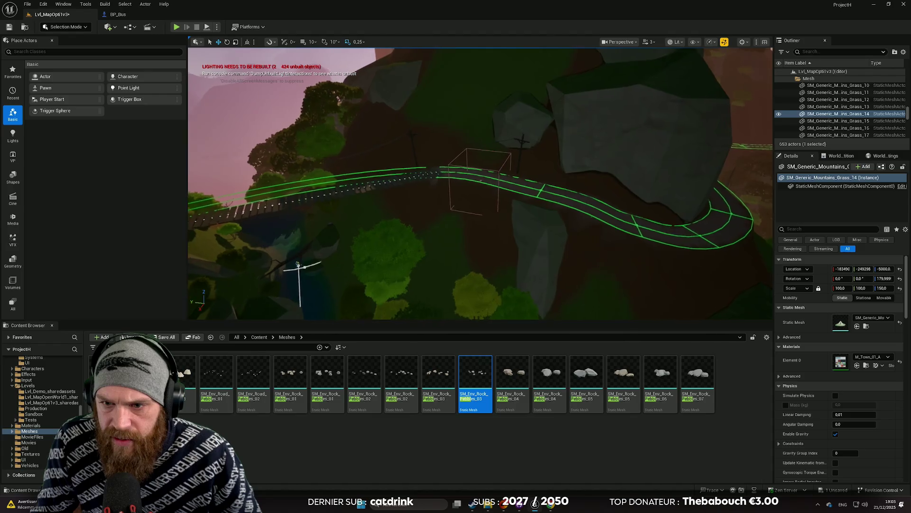
pyautogui.scroll(3, 480, 183)
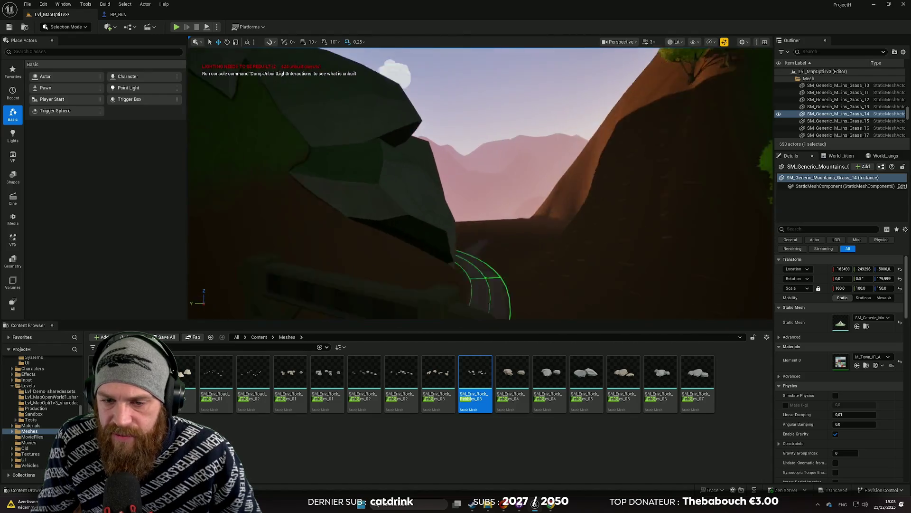
pyautogui.scroll(1, 472, 202)
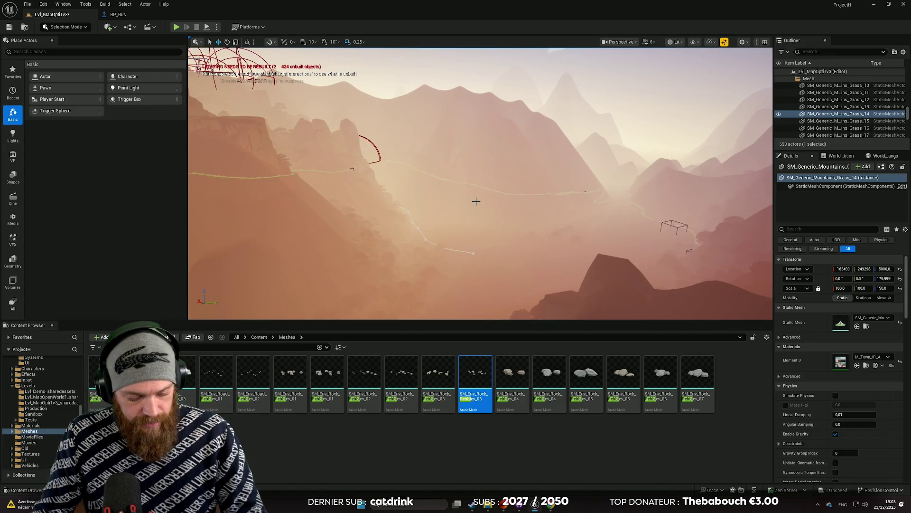
pyautogui.hotkey('ctrl', 's')
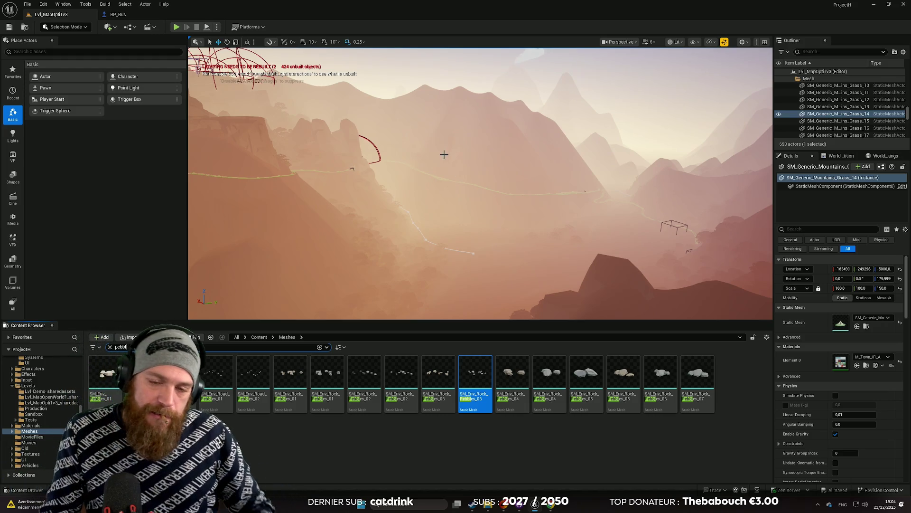
pyautogui.scroll(2, 444, 154)
pyautogui.press('w')
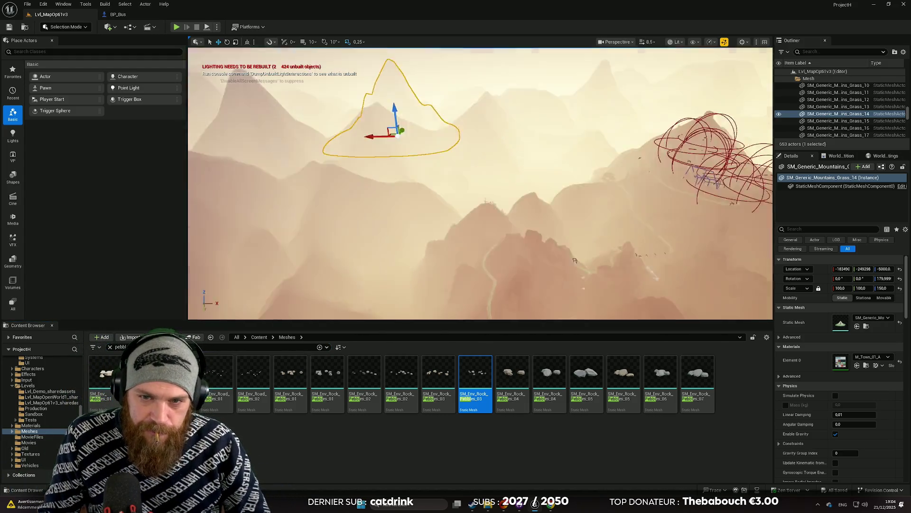
pyautogui.scroll(-1, 579, 264)
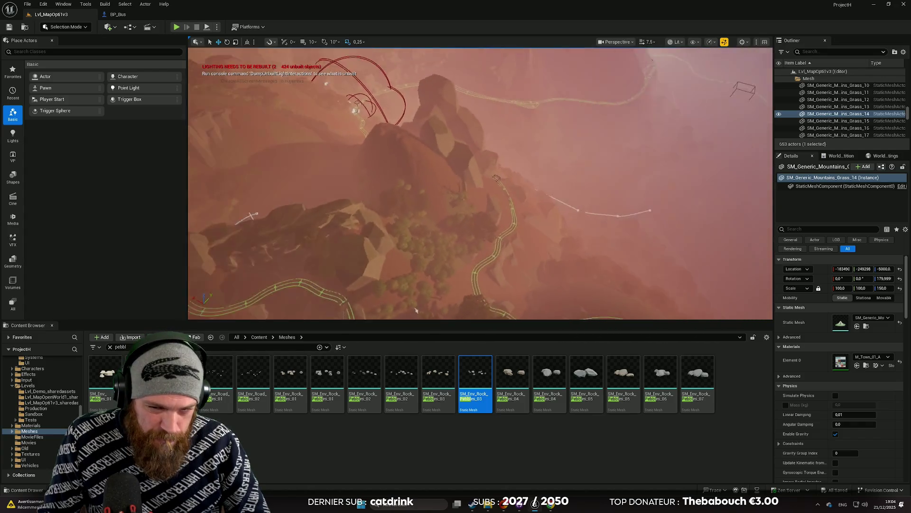
pyautogui.moveTo(417, 309); pyautogui.dragTo(417, 266)
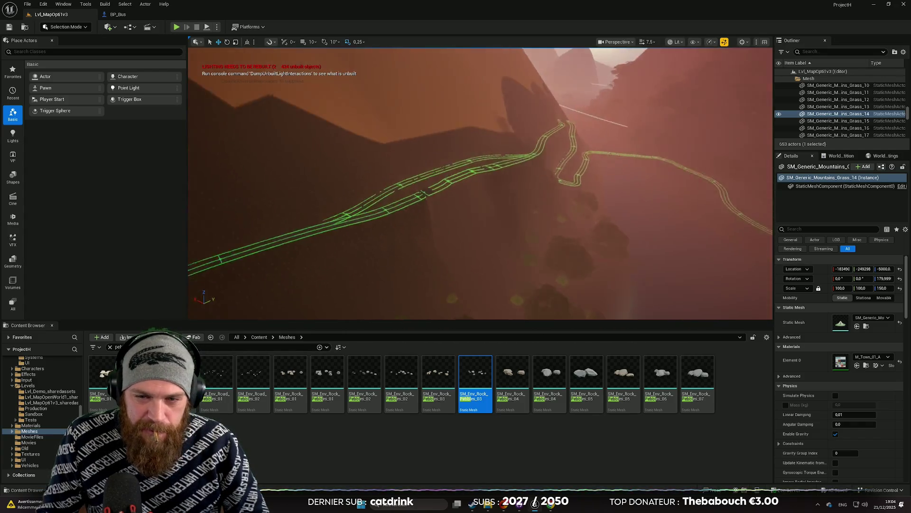
pyautogui.scroll(-1, 480, 184)
pyautogui.moveTo(481, 183)
pyautogui.mouseDown()
pyautogui.moveTo(462, 157)
pyautogui.moveTo(472, 179)
pyautogui.mouseUp()
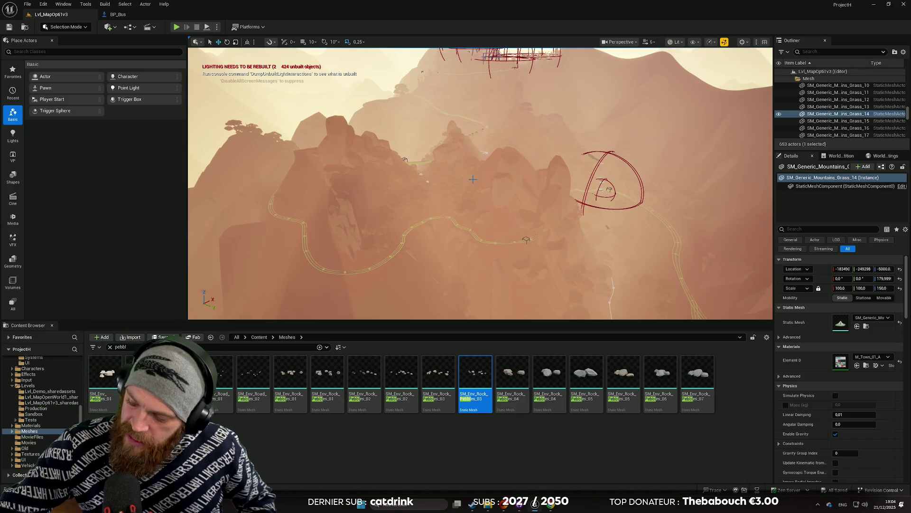
pyautogui.moveTo(469, 177); pyautogui.dragTo(469, 177)
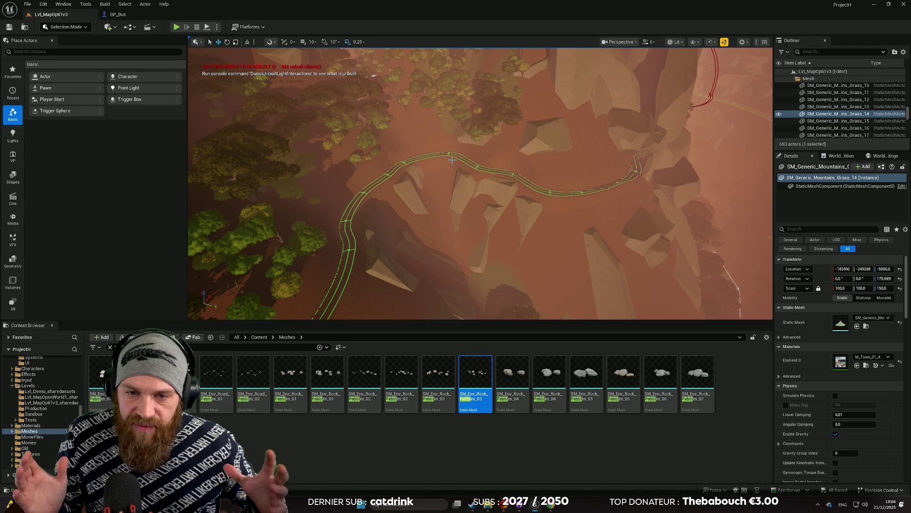
pyautogui.moveTo(462, 153)
pyautogui.mouseDown()
pyautogui.moveTo(446, 56)
pyautogui.moveTo(464, 156)
pyautogui.mouseUp()
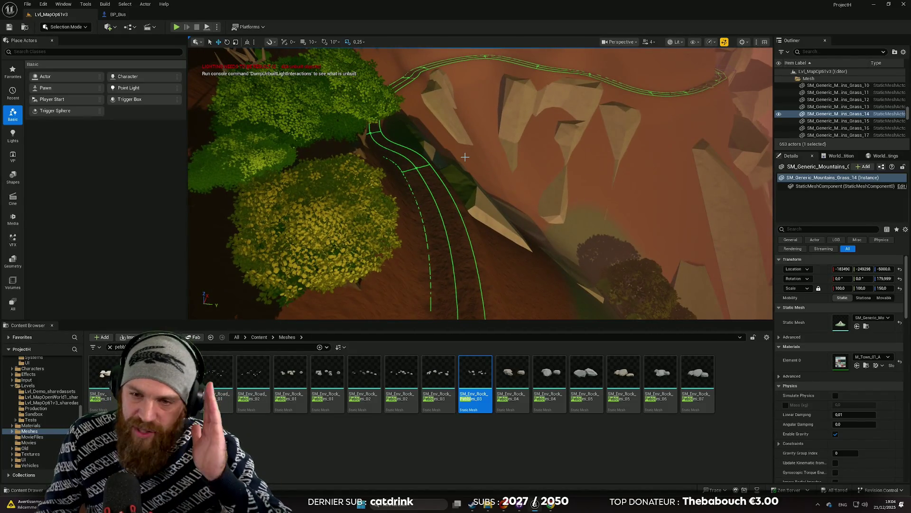
pyautogui.moveTo(464, 150)
pyautogui.mouseDown()
pyautogui.moveTo(459, 95)
pyautogui.moveTo(443, 184)
pyautogui.mouseUp()
pyautogui.scroll(-2, 460, 102)
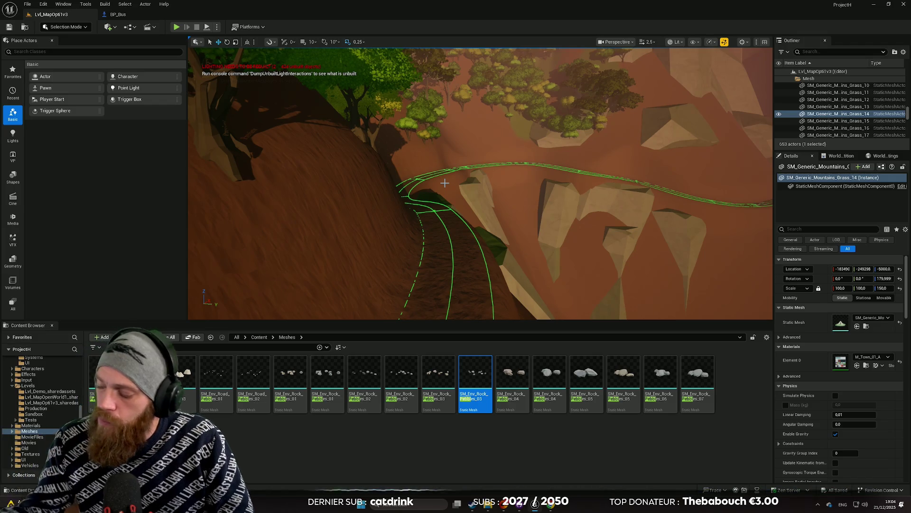
pyautogui.moveTo(445, 183)
pyautogui.mouseDown()
pyautogui.moveTo(398, 162)
pyautogui.moveTo(410, 158)
pyautogui.moveTo(460, 184)
pyautogui.mouseUp()
pyautogui.scroll(2, 413, 164)
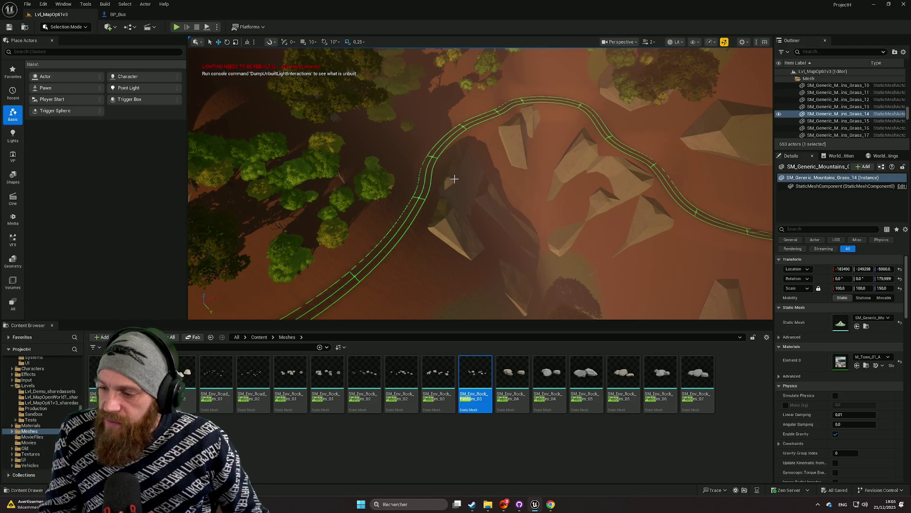
pyautogui.scroll(2, 460, 183)
pyautogui.scroll(-3, 480, 183)
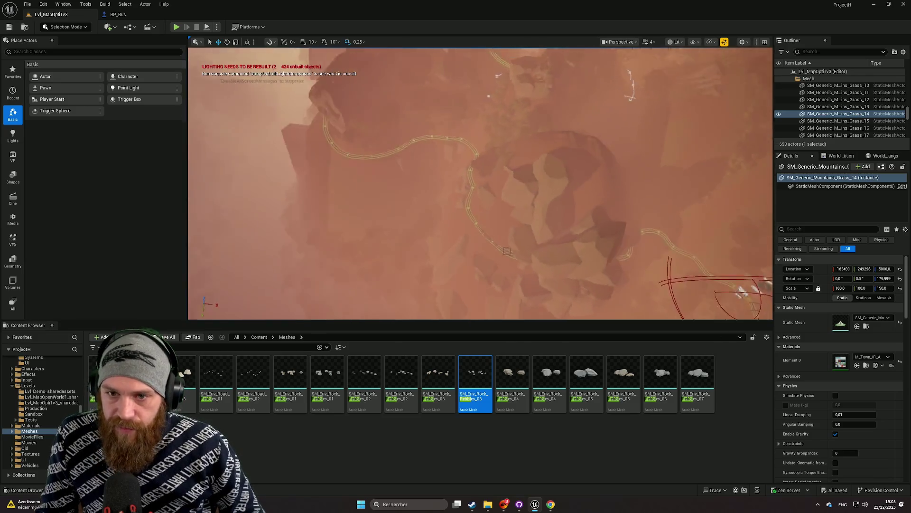
pyautogui.scroll(5, 480, 184)
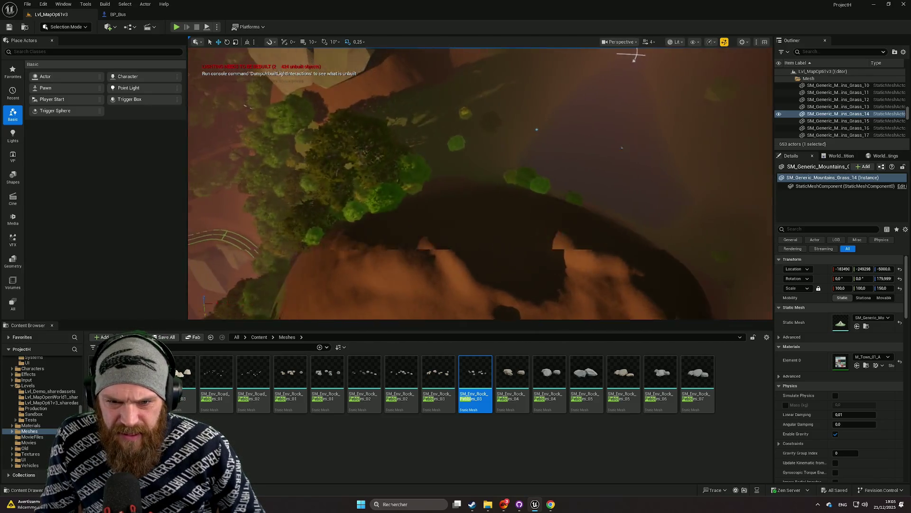
pyautogui.scroll(4, 480, 184)
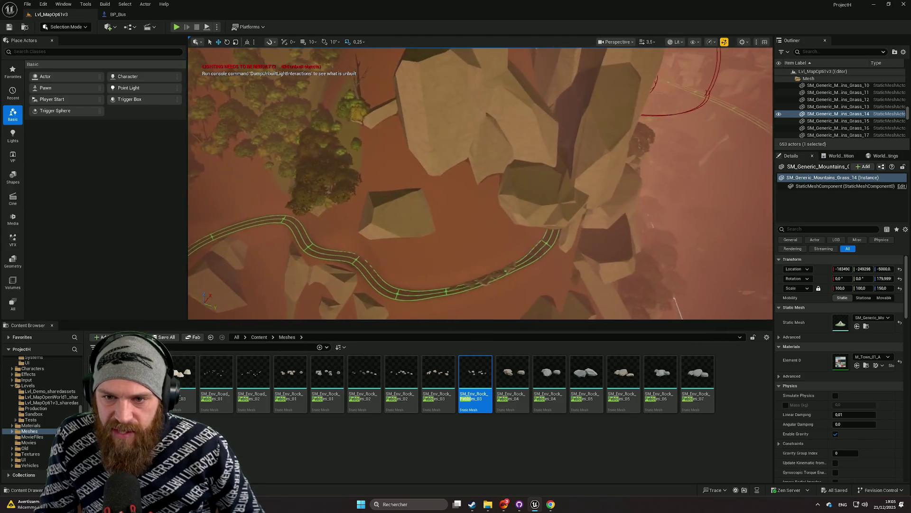
pyautogui.scroll(3, 480, 183)
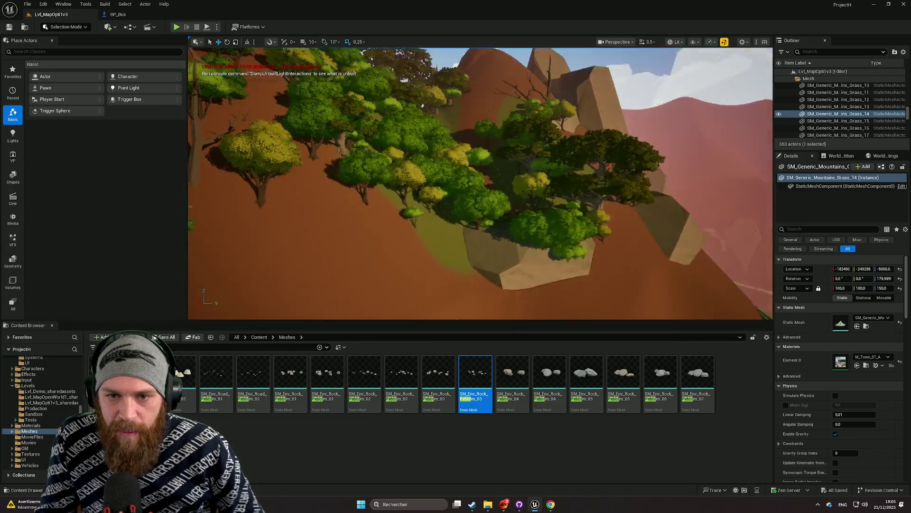
pyautogui.scroll(2, 481, 183)
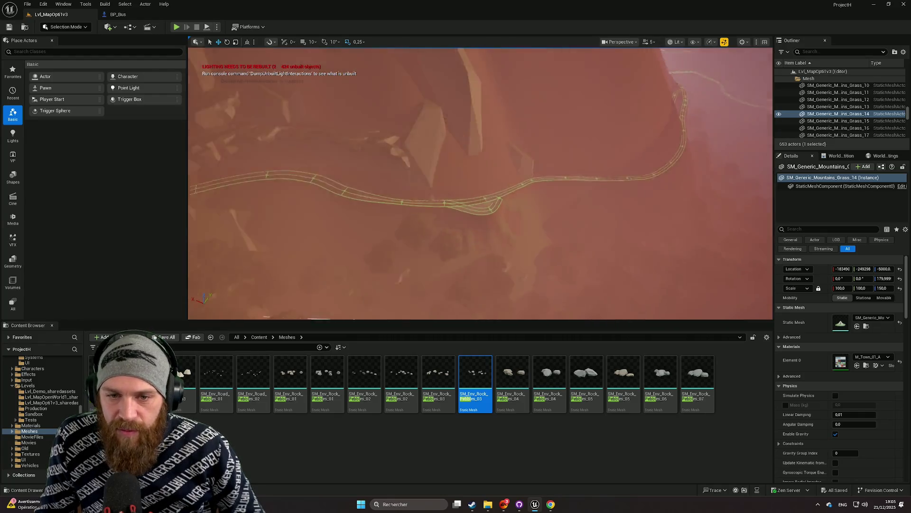
pyautogui.press('w')
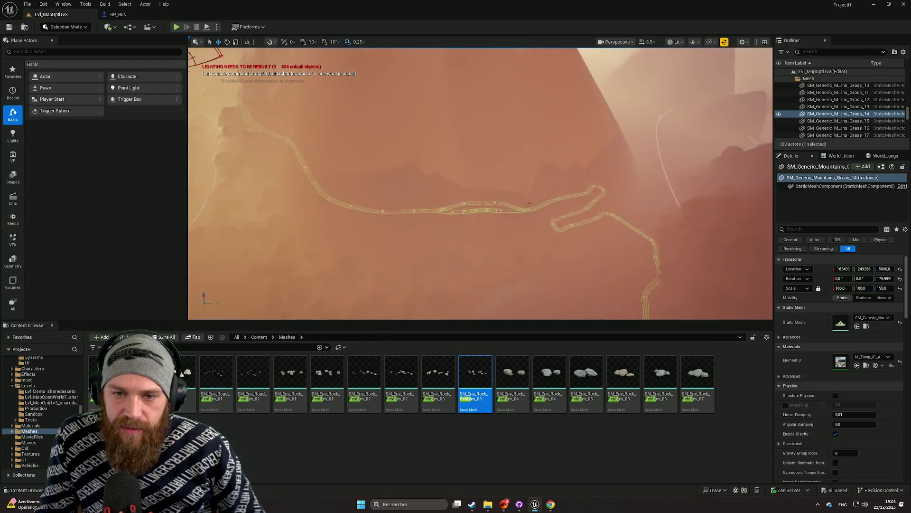
pyautogui.press('w')
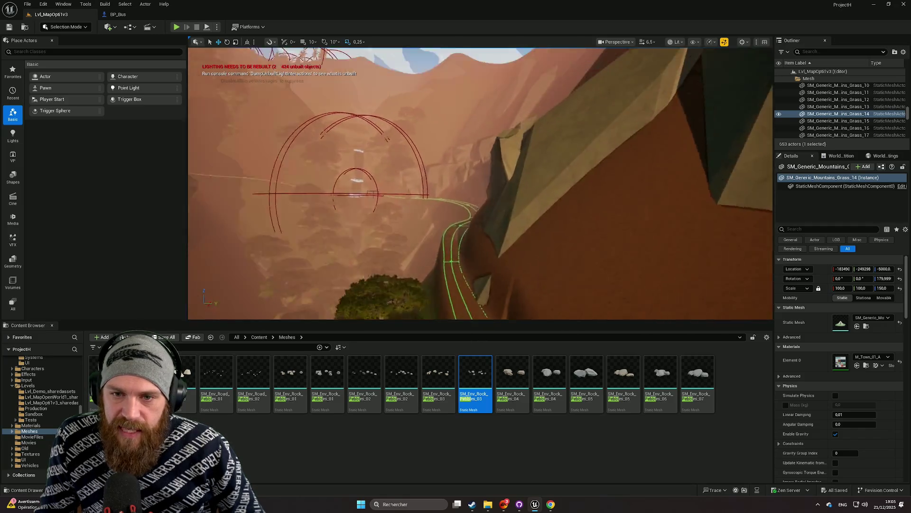
pyautogui.press('w')
pyautogui.scroll(1, 480, 183)
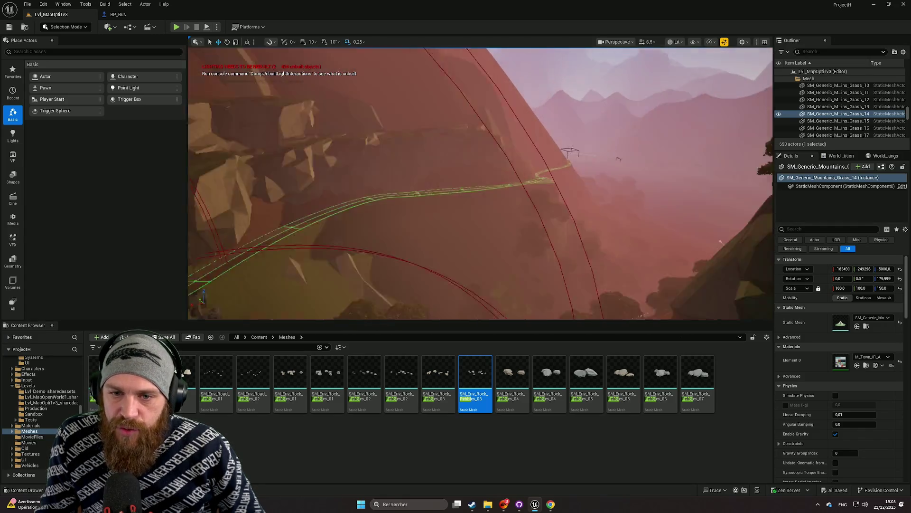
pyautogui.press('s')
pyautogui.scroll(1, 481, 184)
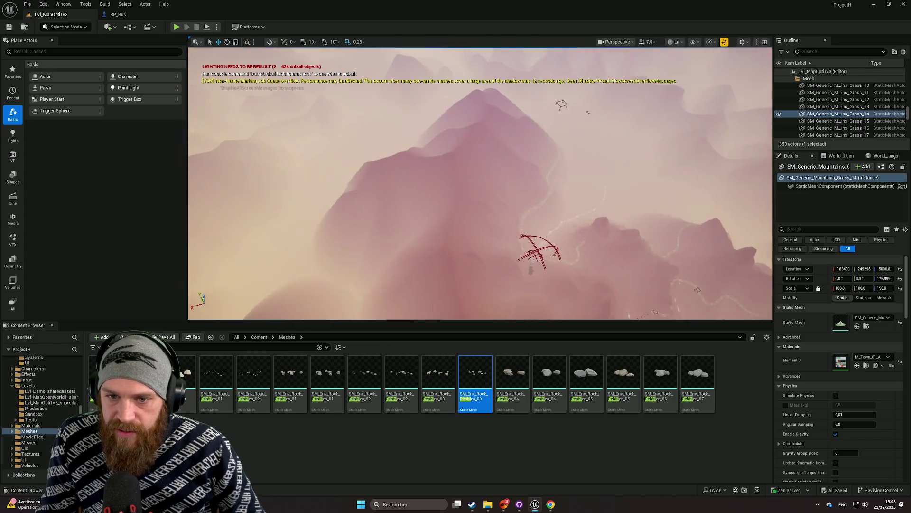
pyautogui.press('s')
pyautogui.scroll(1, 481, 184)
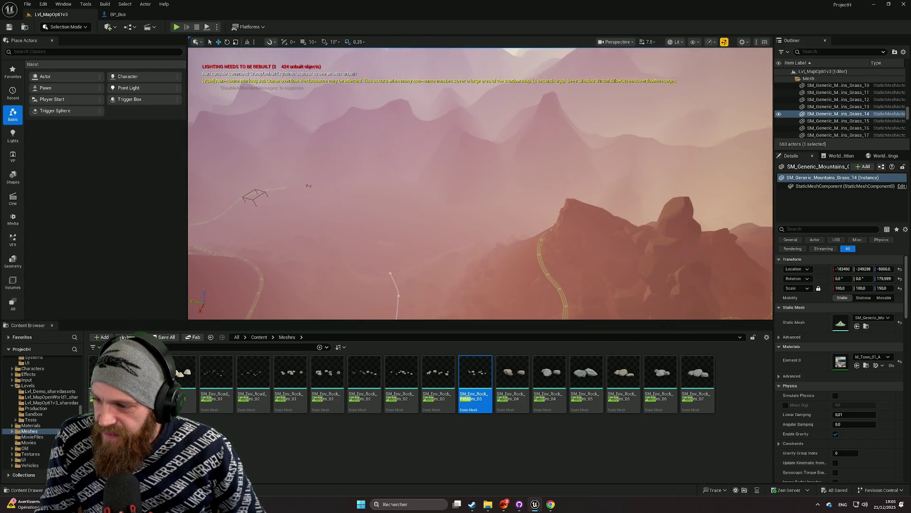
pyautogui.press('w')
pyautogui.scroll(-2, 480, 183)
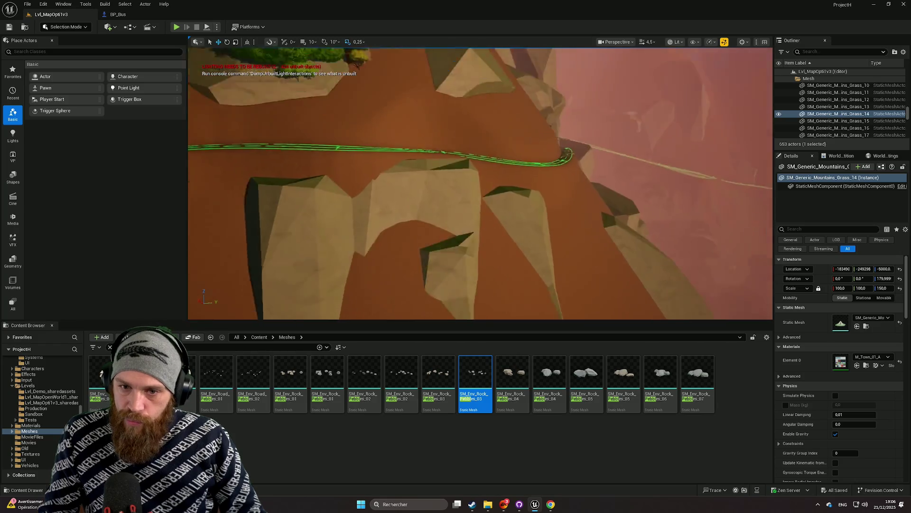
pyautogui.scroll(-2, 481, 184)
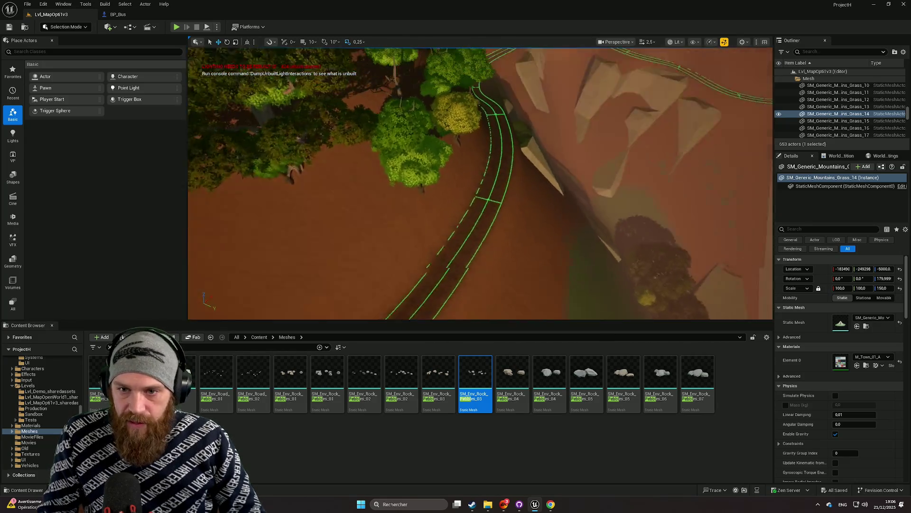
pyautogui.scroll(-1, 480, 184)
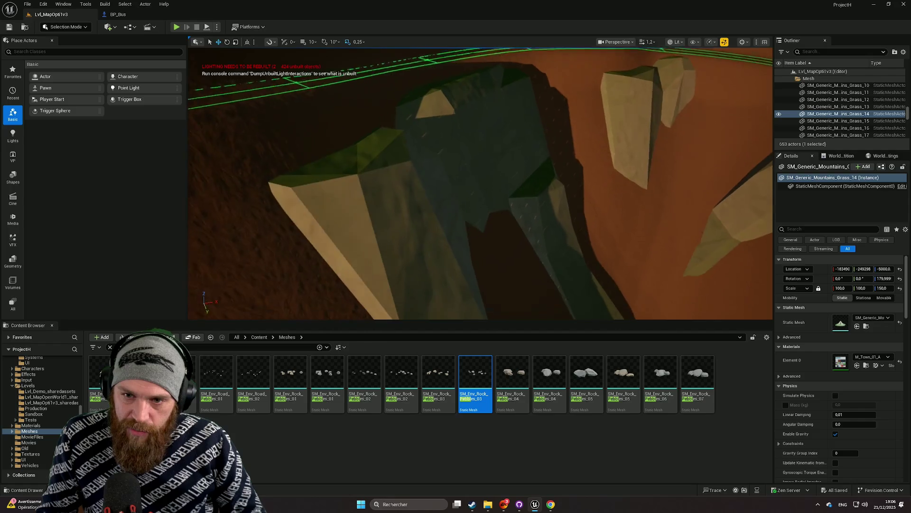
pyautogui.scroll(1, 405, 165)
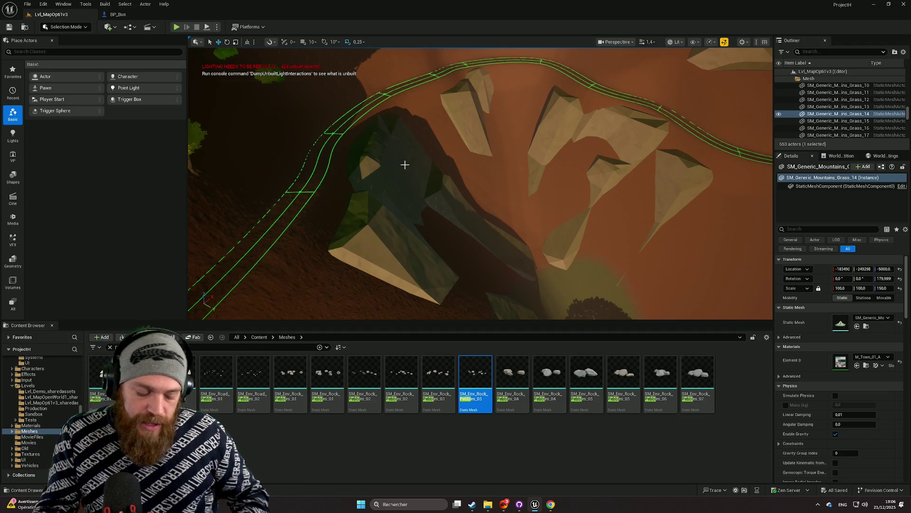
pyautogui.scroll(-5, 407, 156)
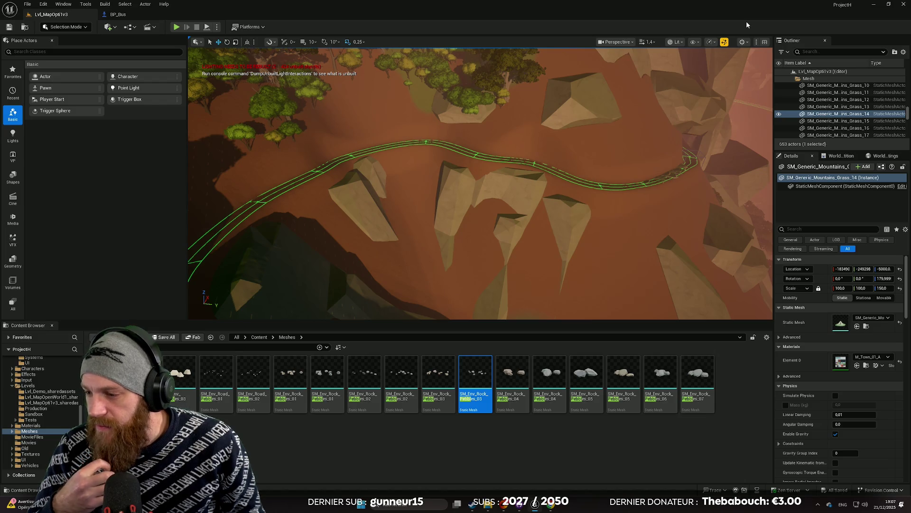
pyautogui.press('w')
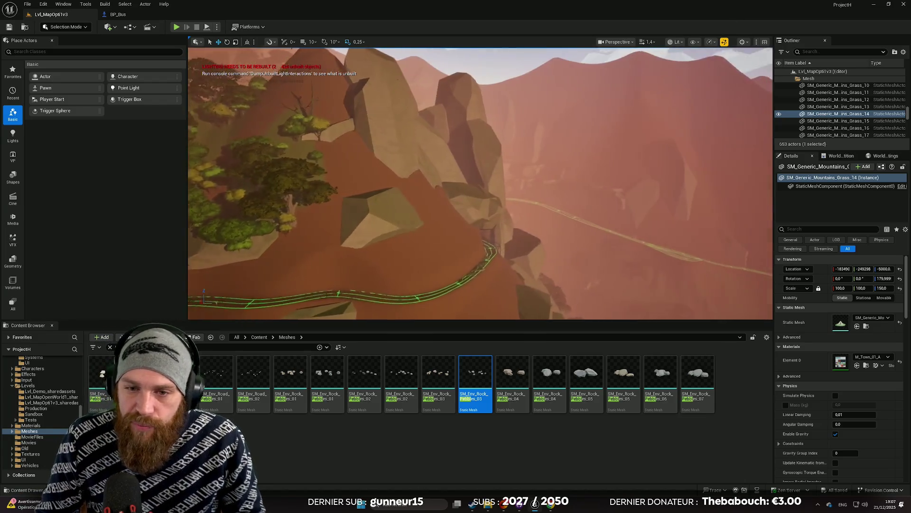
pyautogui.press('w')
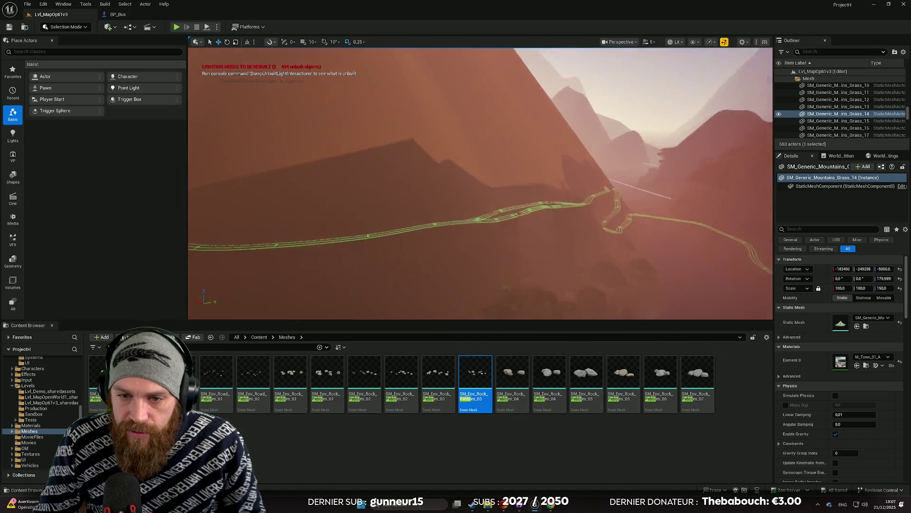
pyautogui.scroll(1, 481, 183)
pyautogui.scroll(-5, 660, 214)
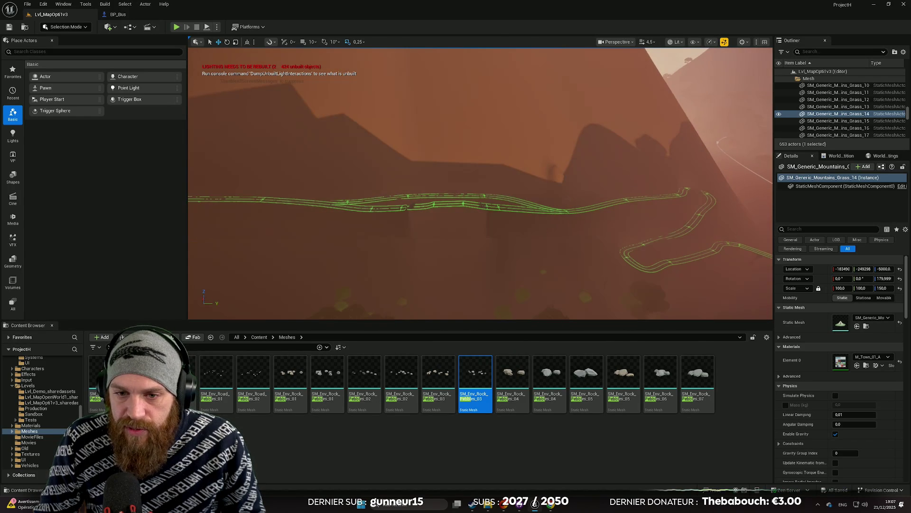
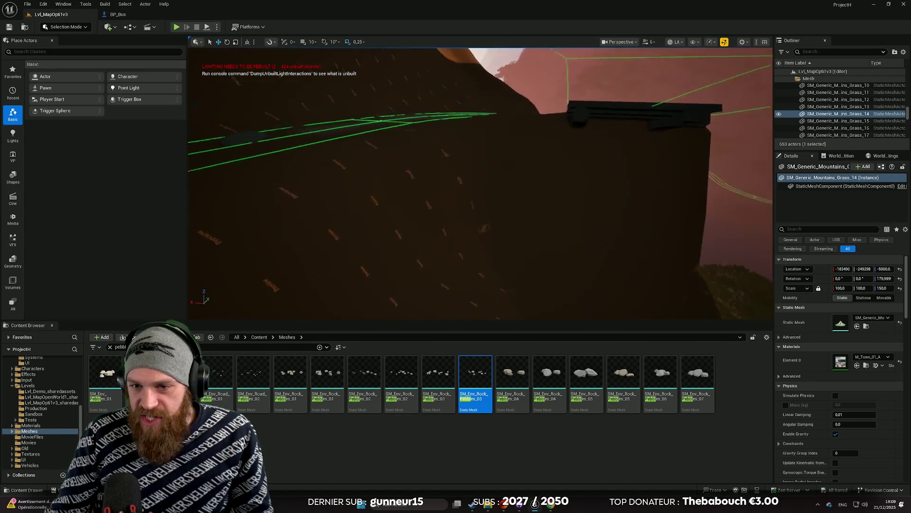
# Step: Rotate the train-bridge top piece slightly so it follows the green road spline, then deselect it
pyautogui.scroll(-1, 480, 183)
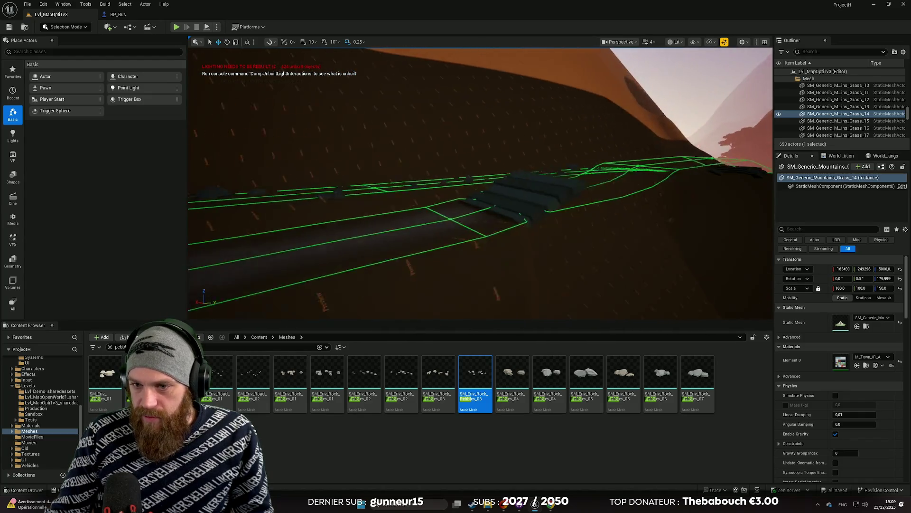
pyautogui.click(420, 185)
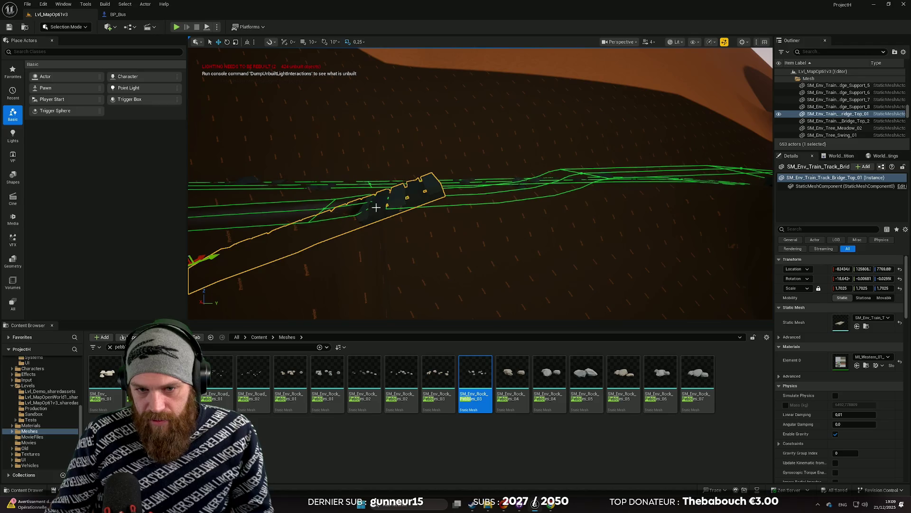
pyautogui.press('f')
pyautogui.press('e')
pyautogui.moveTo(350, 219)
pyautogui.mouseDown()
pyautogui.moveTo(332, 209)
pyautogui.moveTo(329, 218)
pyautogui.mouseUp()
pyautogui.press('w')
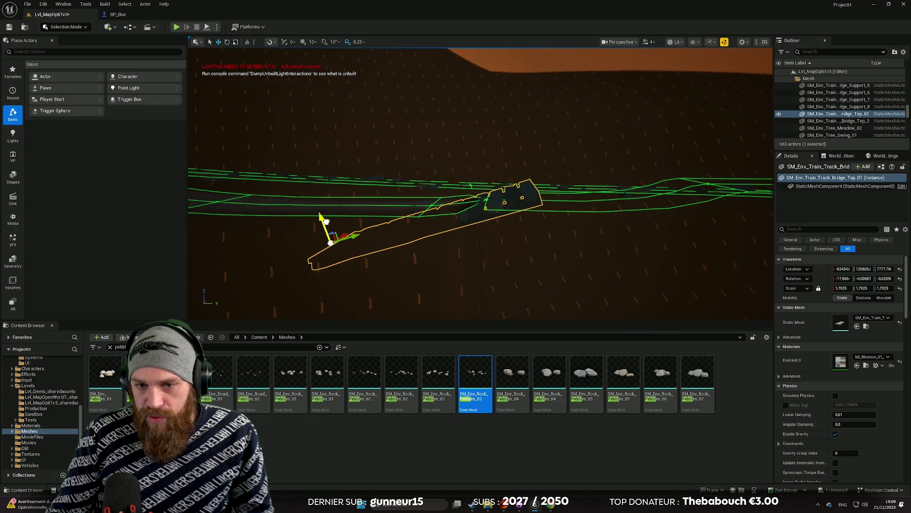
pyautogui.click(413, 266)
pyautogui.moveTo(438, 277); pyautogui.dragTo(439, 277)
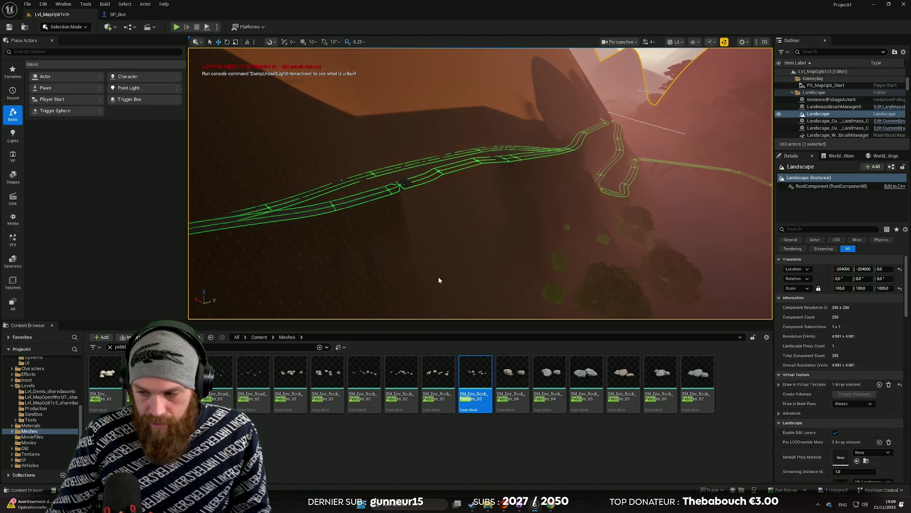
# Step: Save the level with Ctrl+S, then fly along the green road splines to a wide canyon view
pyautogui.hotkey('ctrl', 's')
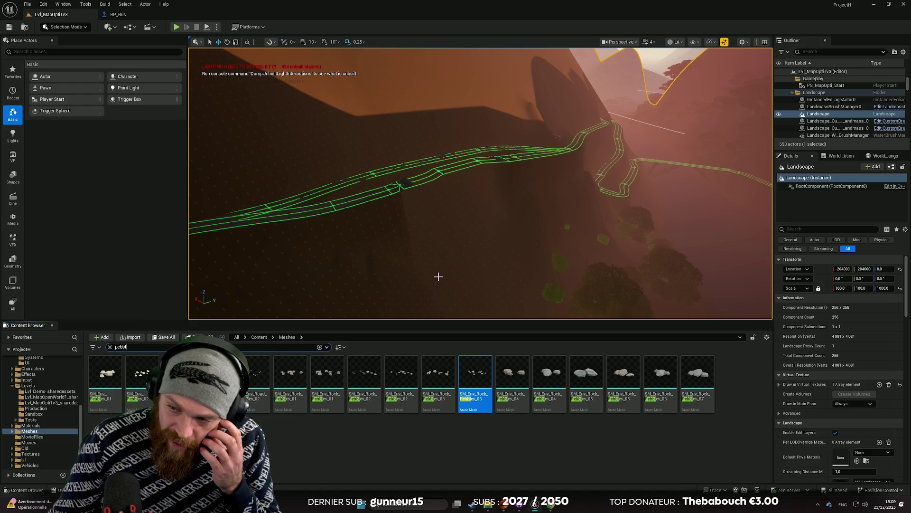
pyautogui.moveTo(469, 251); pyautogui.dragTo(462, 250)
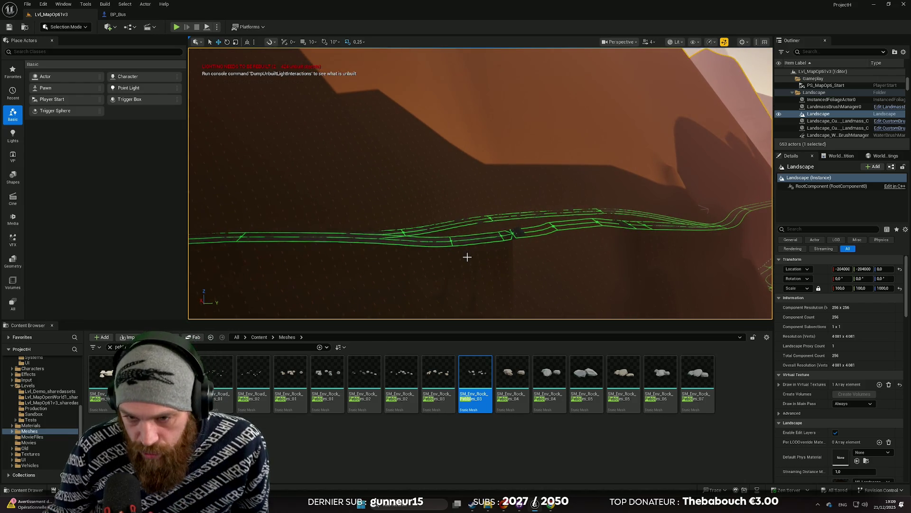
pyautogui.moveTo(467, 258); pyautogui.dragTo(468, 258)
pyautogui.scroll(-2, 468, 258)
pyautogui.scroll(-2, 467, 258)
pyautogui.moveTo(437, 195); pyautogui.dragTo(436, 195)
pyautogui.moveTo(473, 256); pyautogui.dragTo(473, 256)
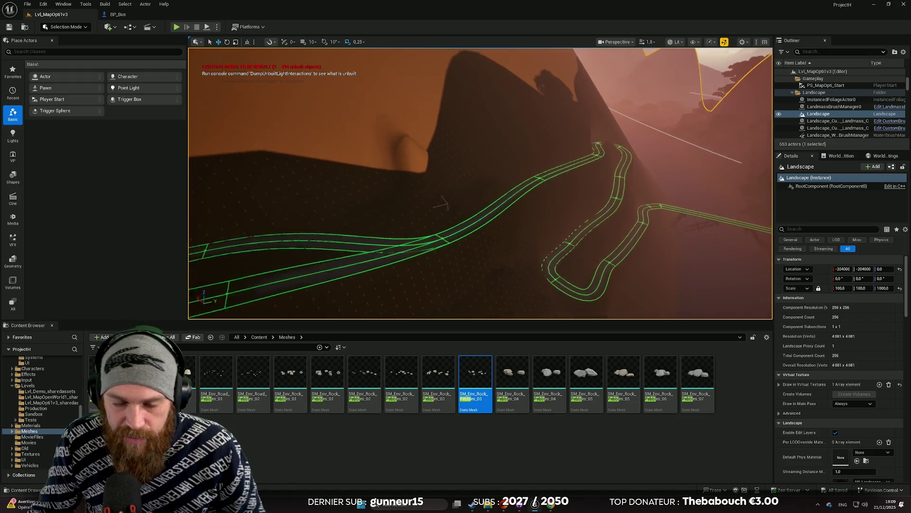
pyautogui.scroll(3, 487, 192)
pyautogui.moveTo(486, 192); pyautogui.dragTo(487, 192)
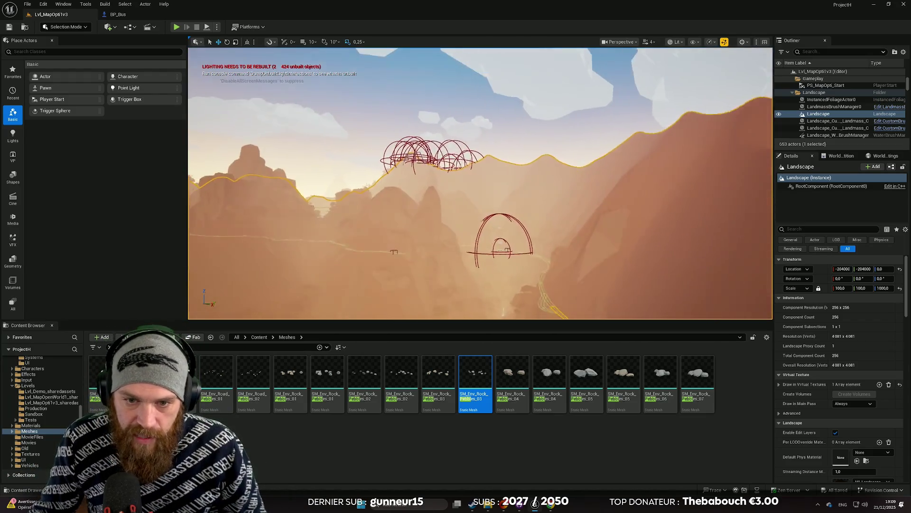
pyautogui.scroll(5, 480, 183)
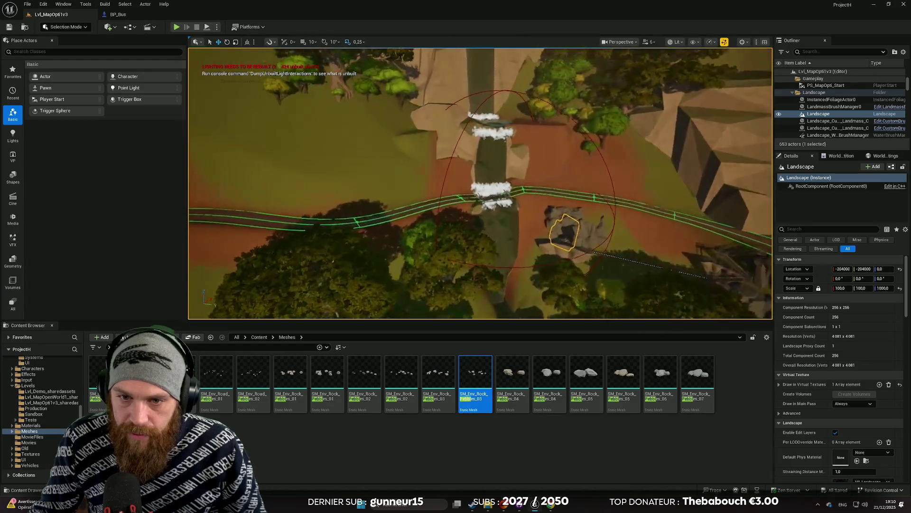
pyautogui.scroll(1, 480, 183)
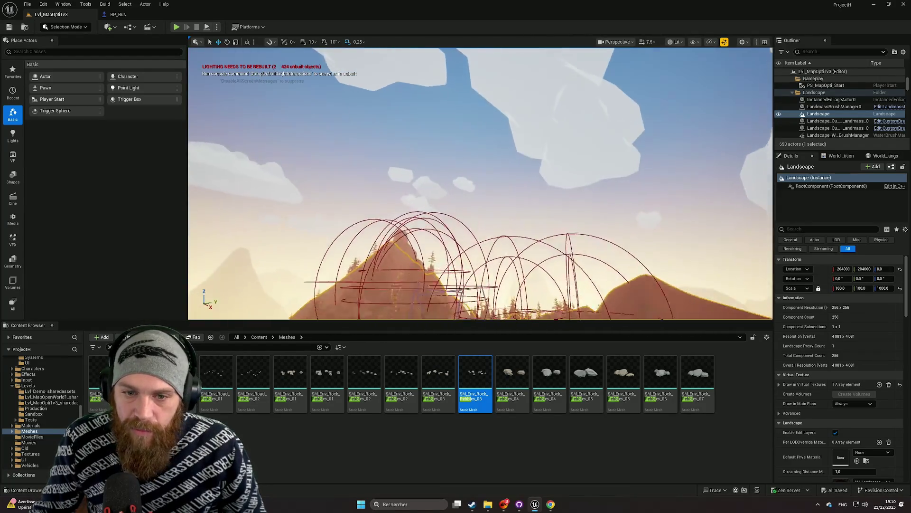
pyautogui.scroll(-2, 481, 184)
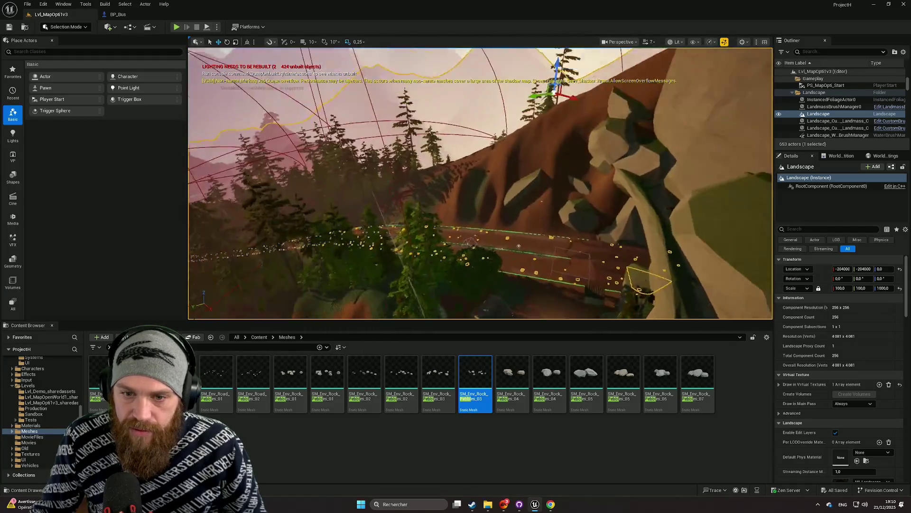
pyautogui.scroll(-3, 480, 184)
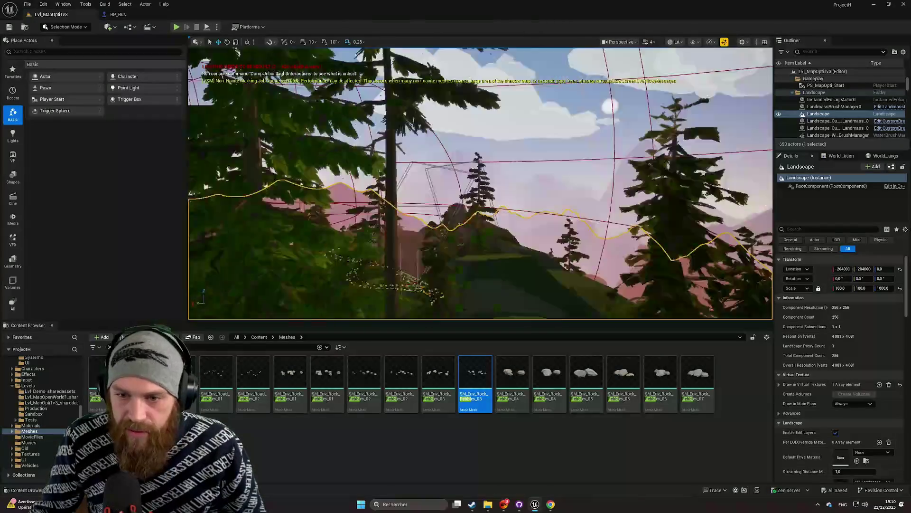
pyautogui.scroll(1, 481, 183)
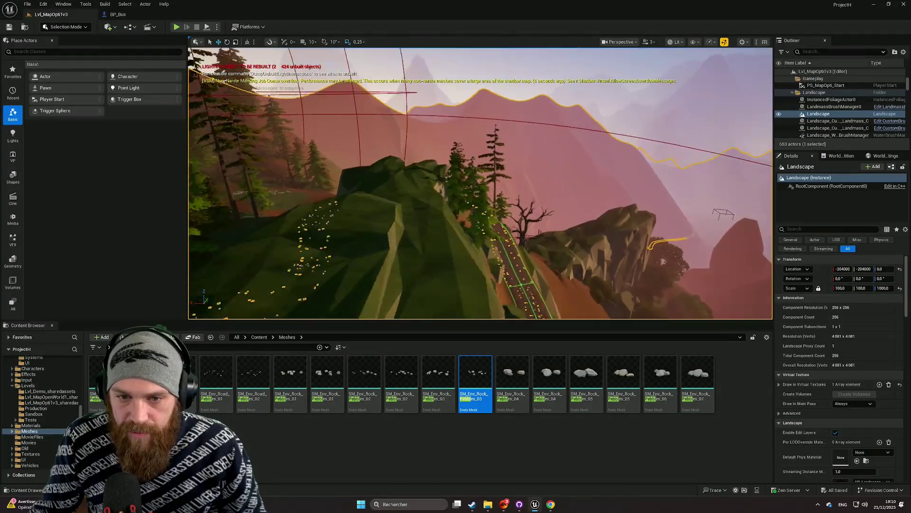
pyautogui.press('Escape')
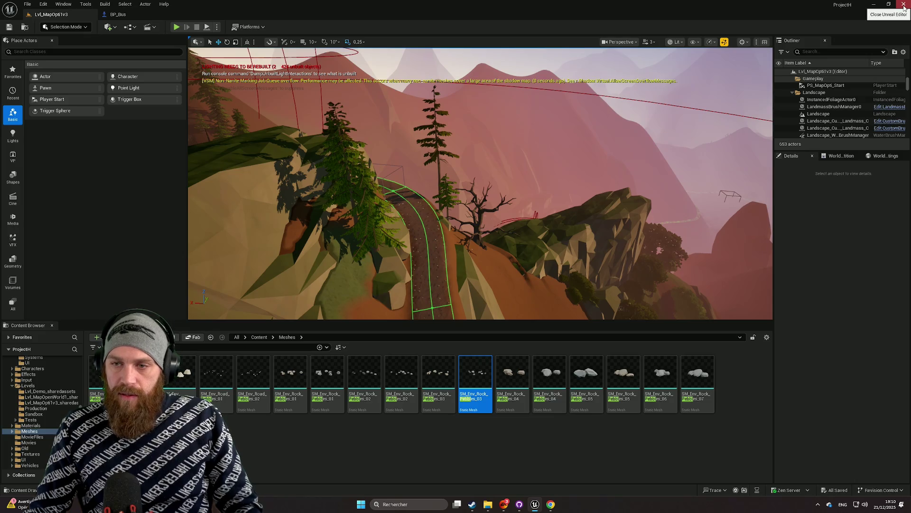
pyautogui.moveTo(479, 186); pyautogui.dragTo(455, 186)
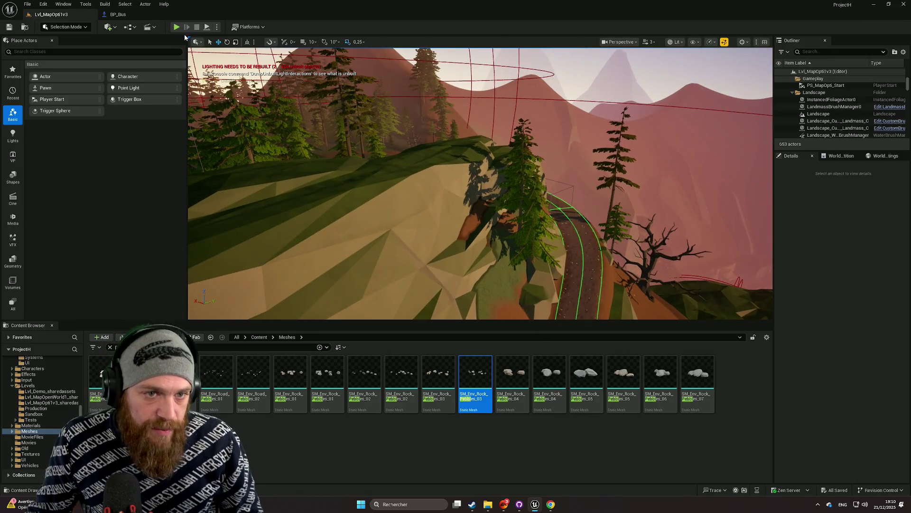
pyautogui.click(176, 27)
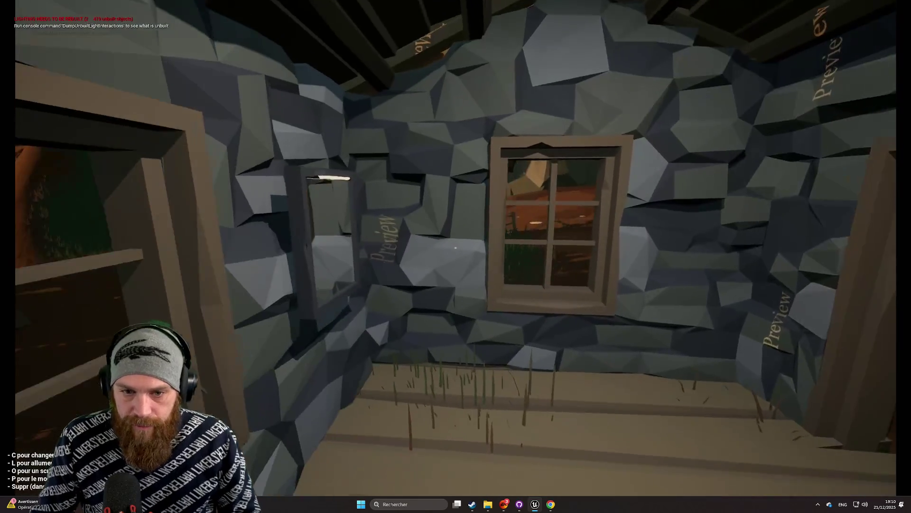
# Step: Give mouse and keyboard control to the running playtest session
pyautogui.moveTo(158, 99)
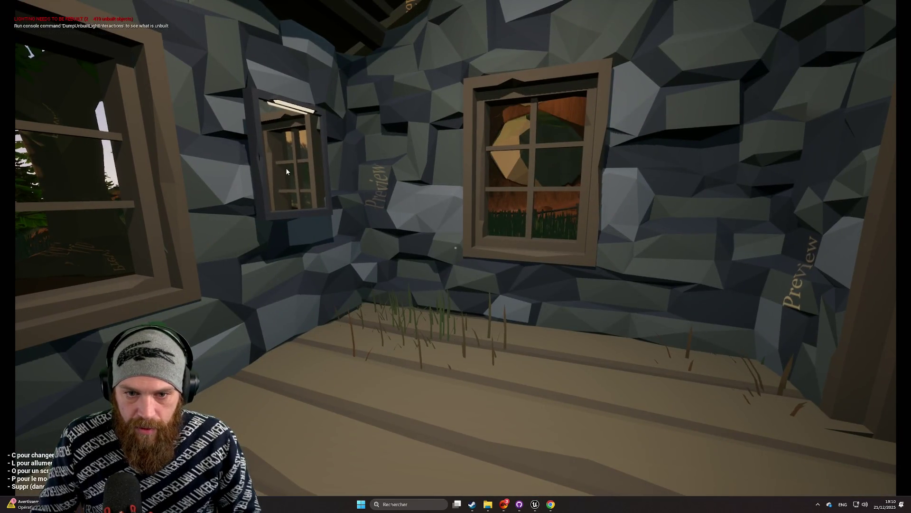
pyautogui.click(285, 167)
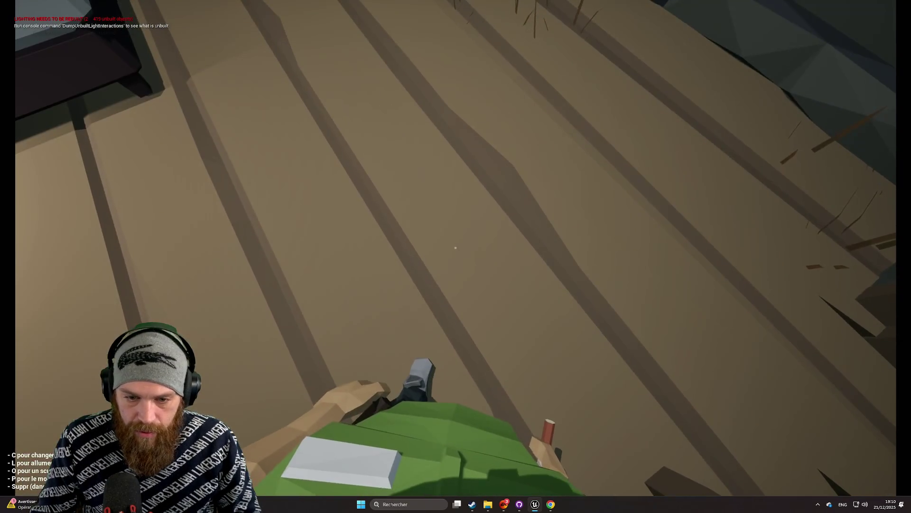
pyautogui.moveTo(456, 257)
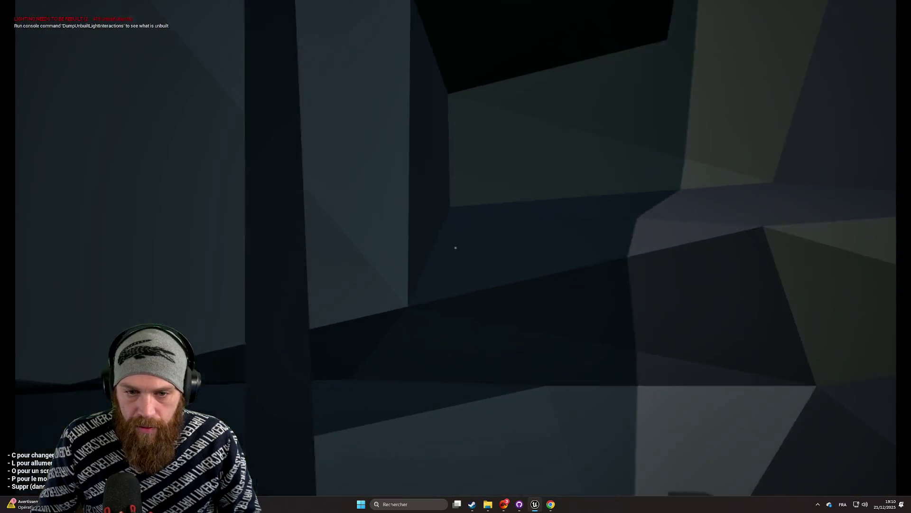
# Step: Walk the character out of the house to the blue bus and take the driver's seat
pyautogui.press('w')
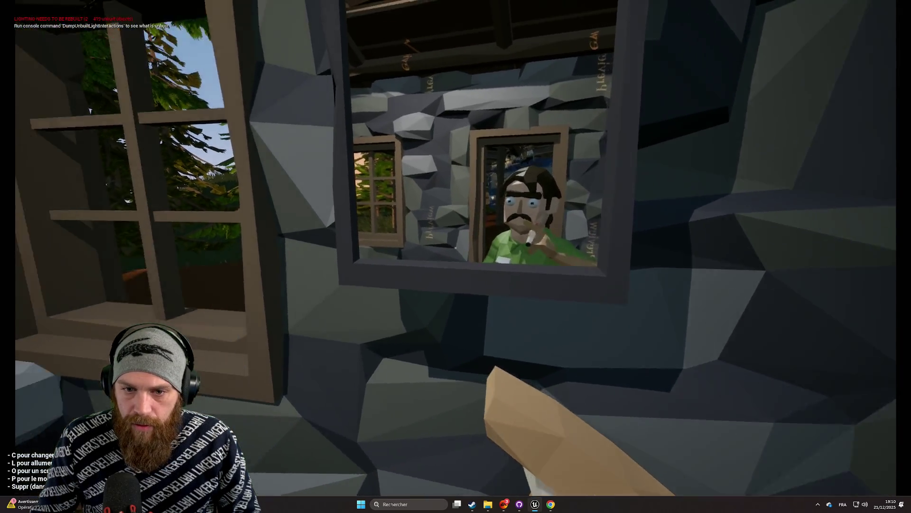
pyautogui.press('w')
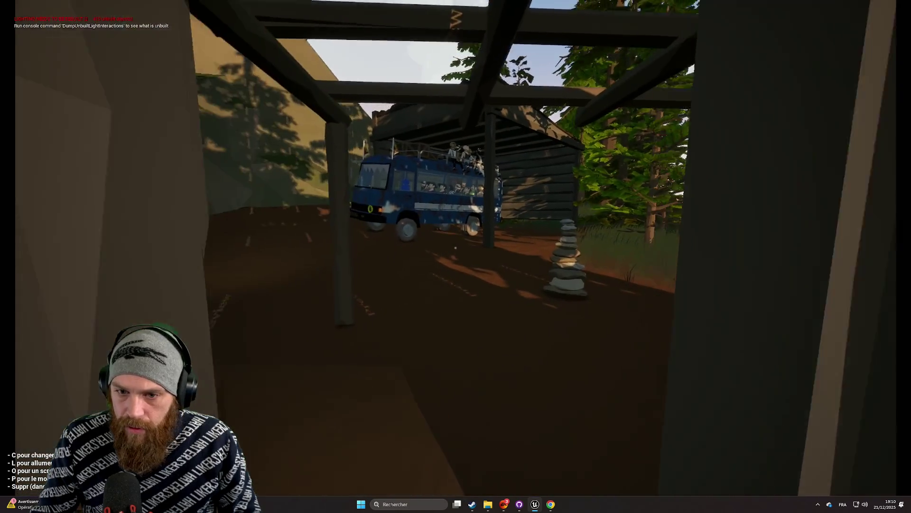
pyautogui.press('w')
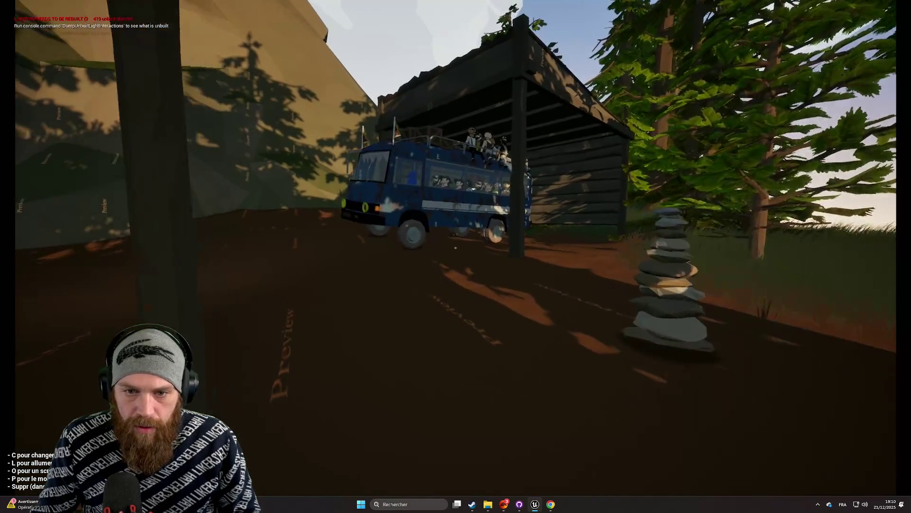
pyautogui.press('w')
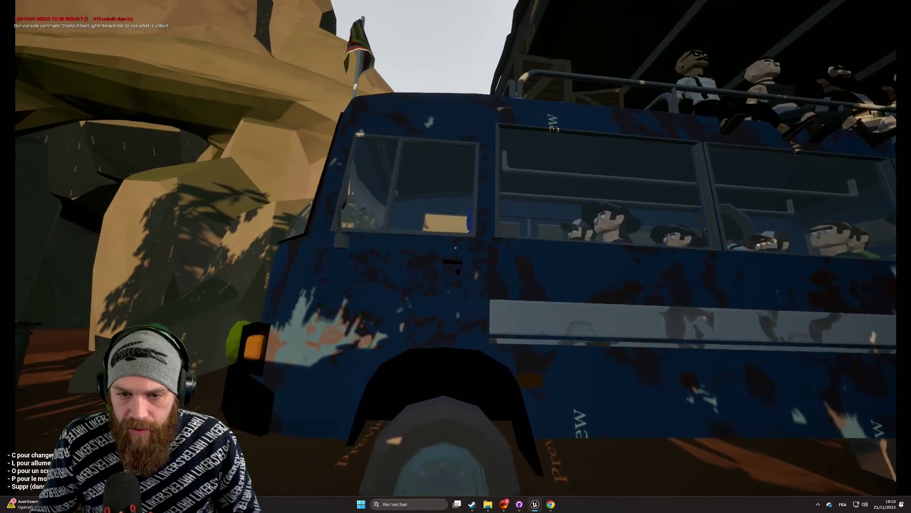
pyautogui.press('w')
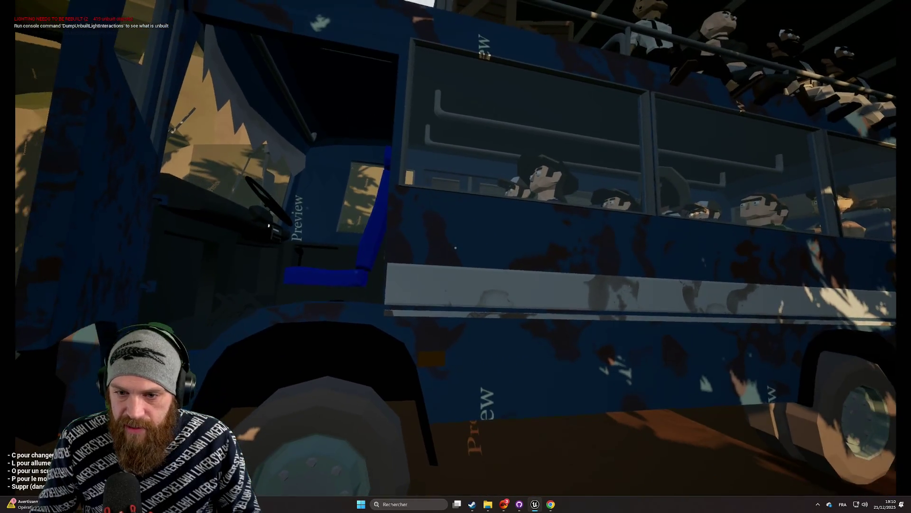
pyautogui.press('e')
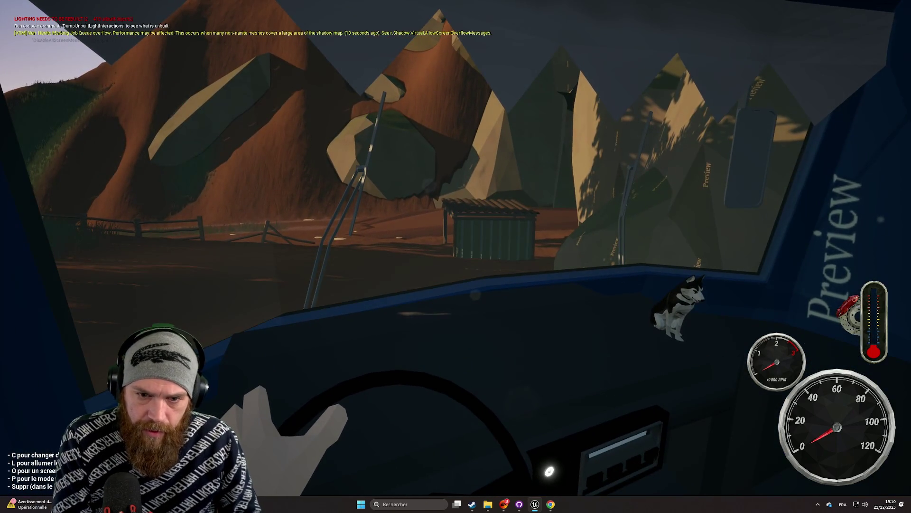
# Step: In chase view, drive the bus forward and left up the cliffside road, then return to cab view
pyautogui.press('c')
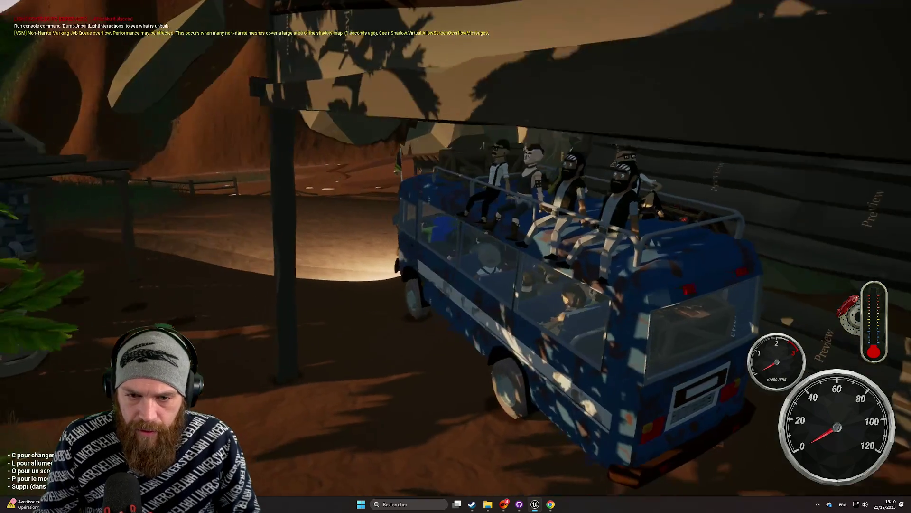
pyautogui.press('w')
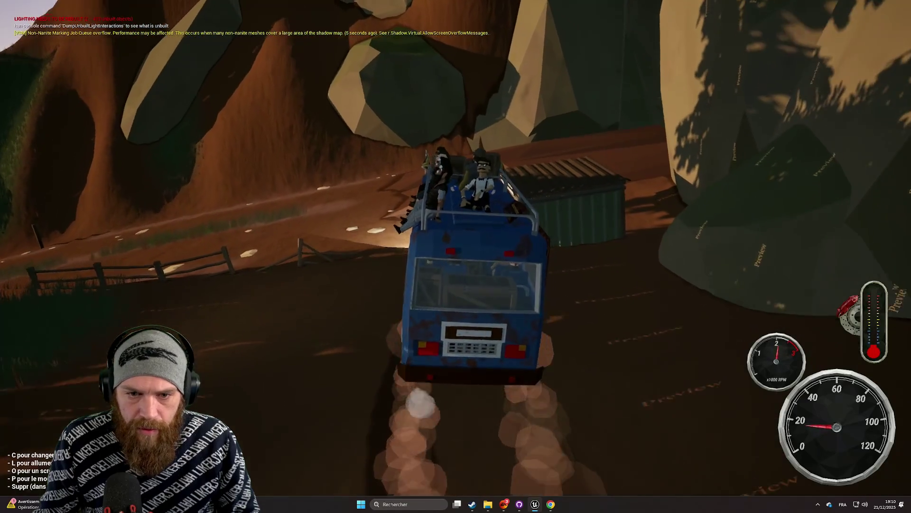
pyautogui.press('a')
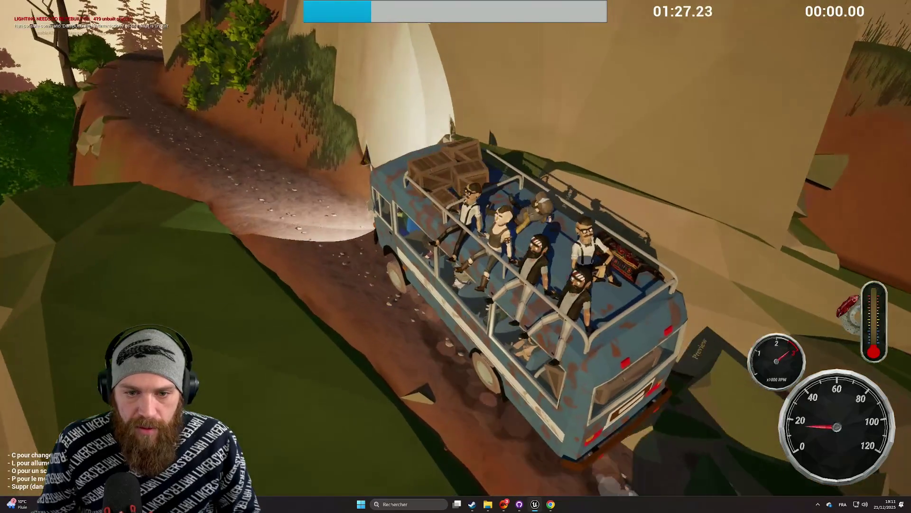
pyautogui.press('c')
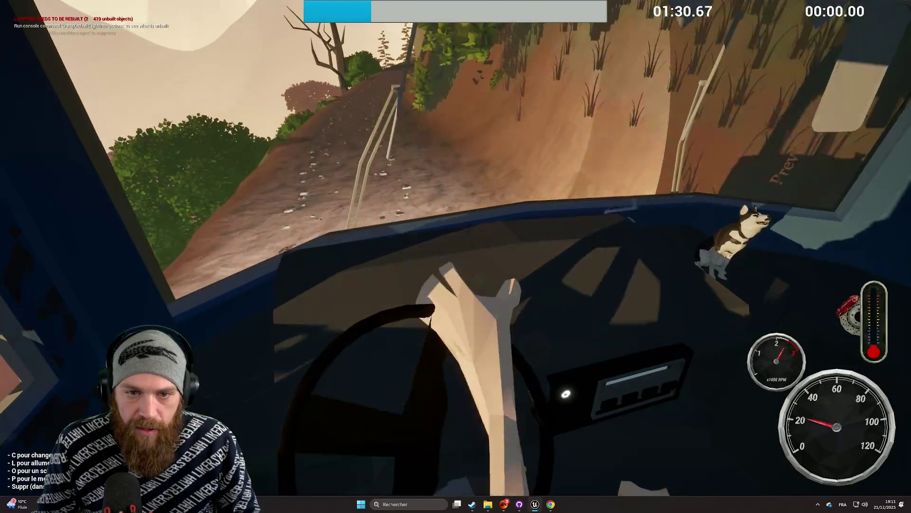